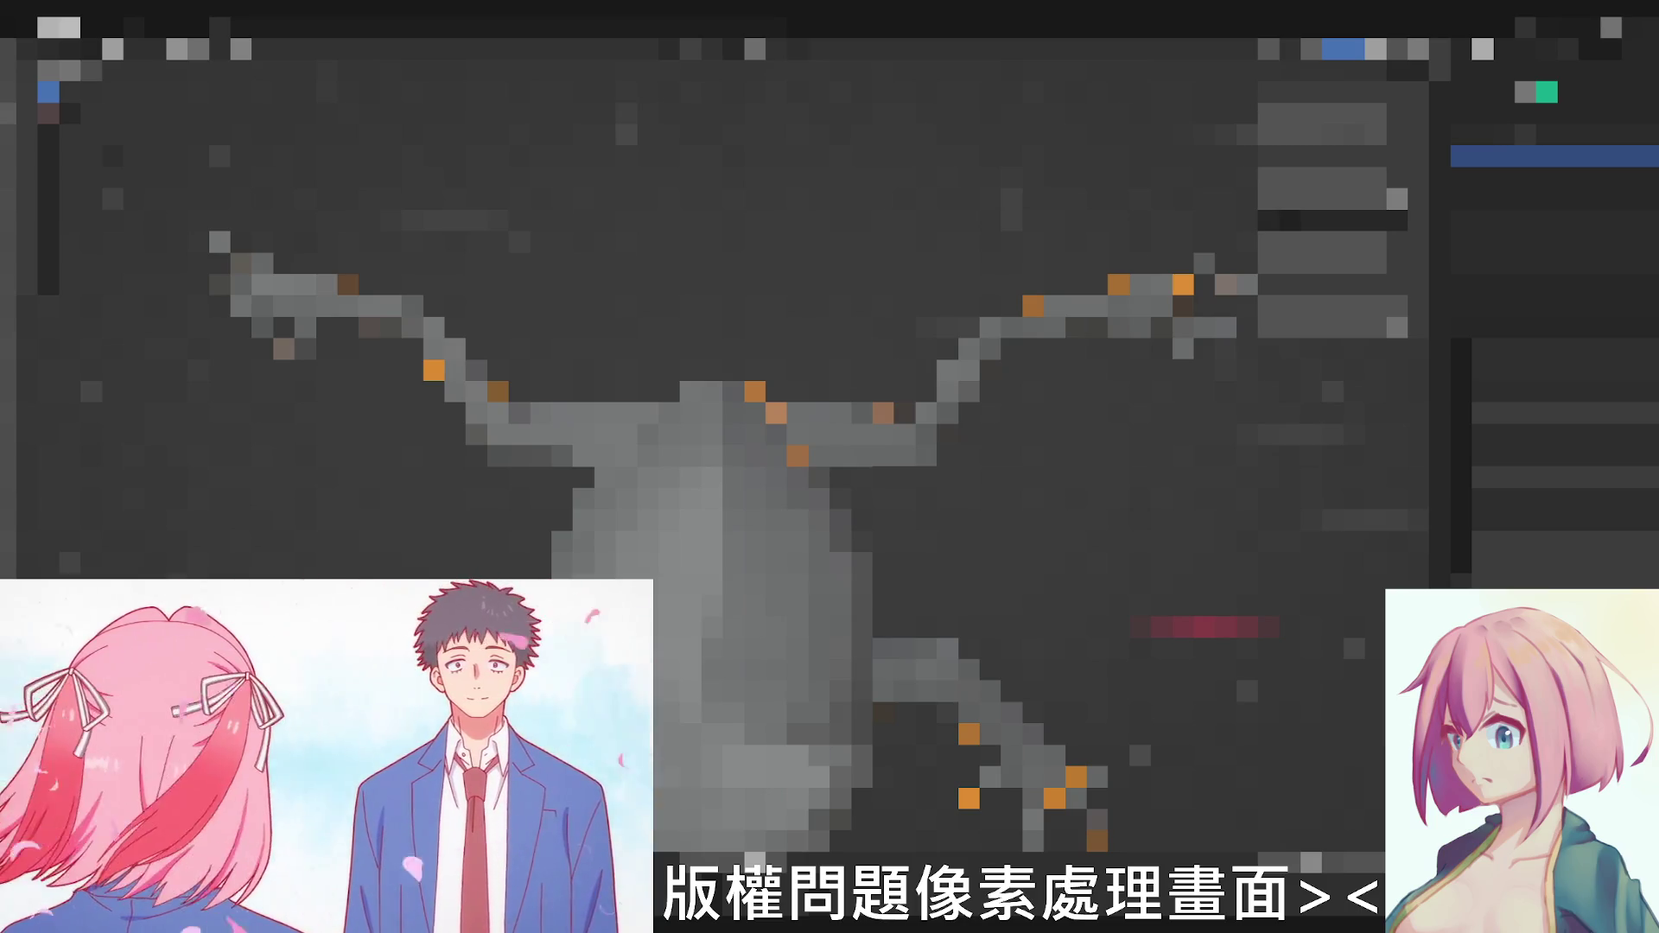
- Switch to the top view (numpad 7) and zoom out on the T-posed character model
key("KP_7")
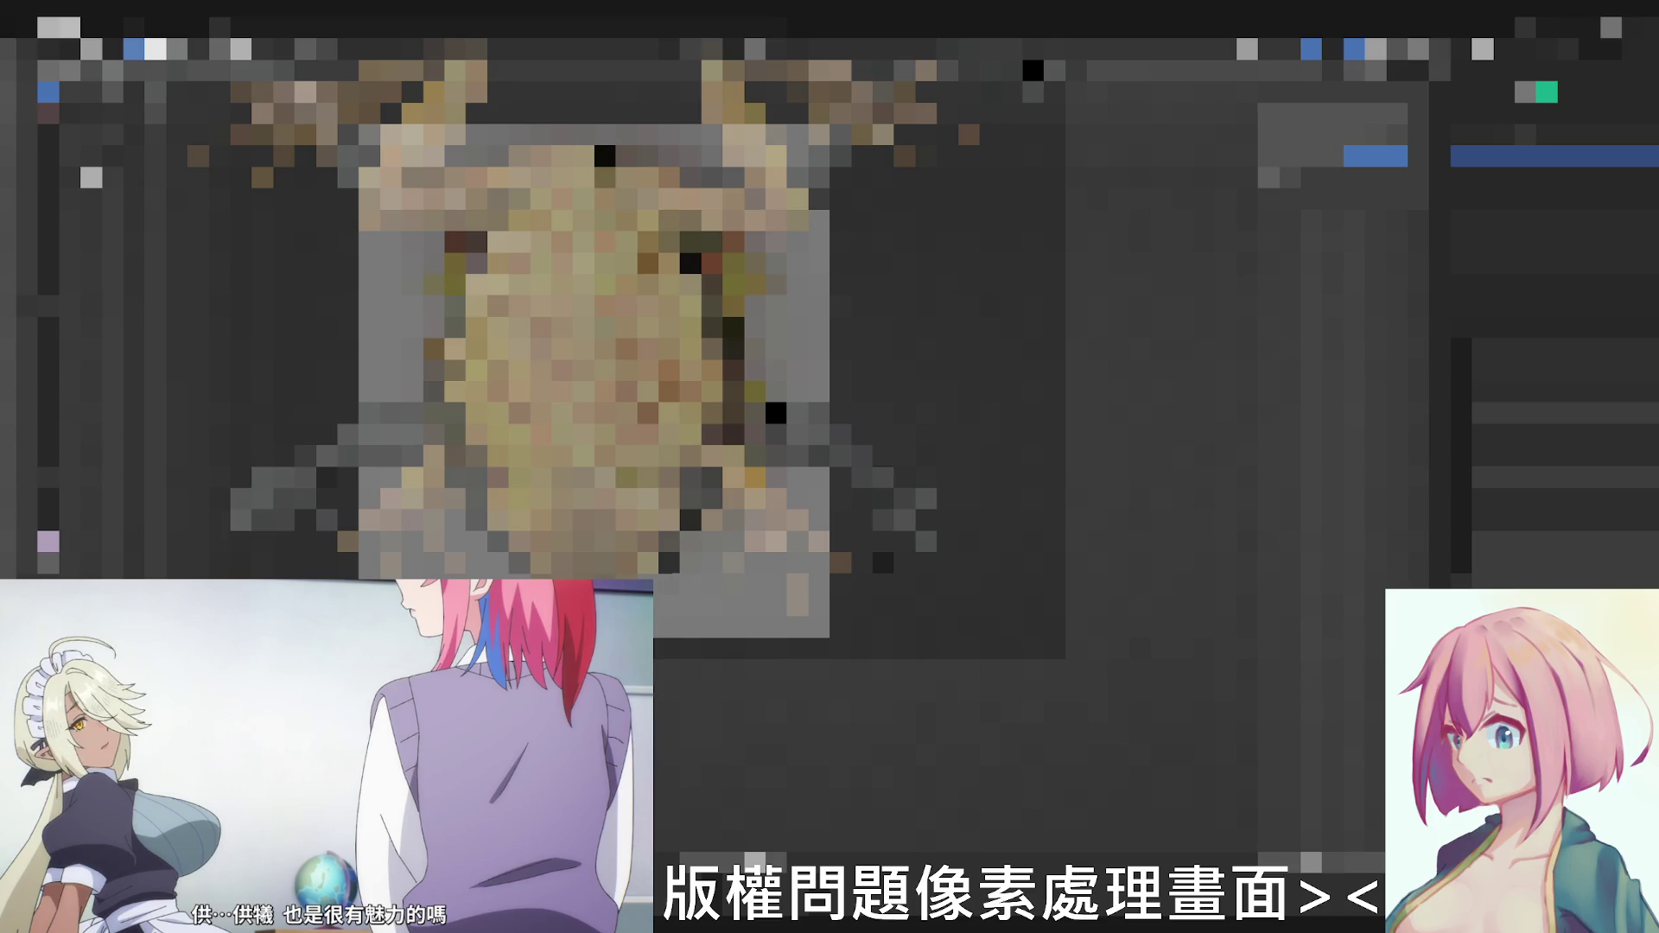
scroll(656, 389, "down", 3)
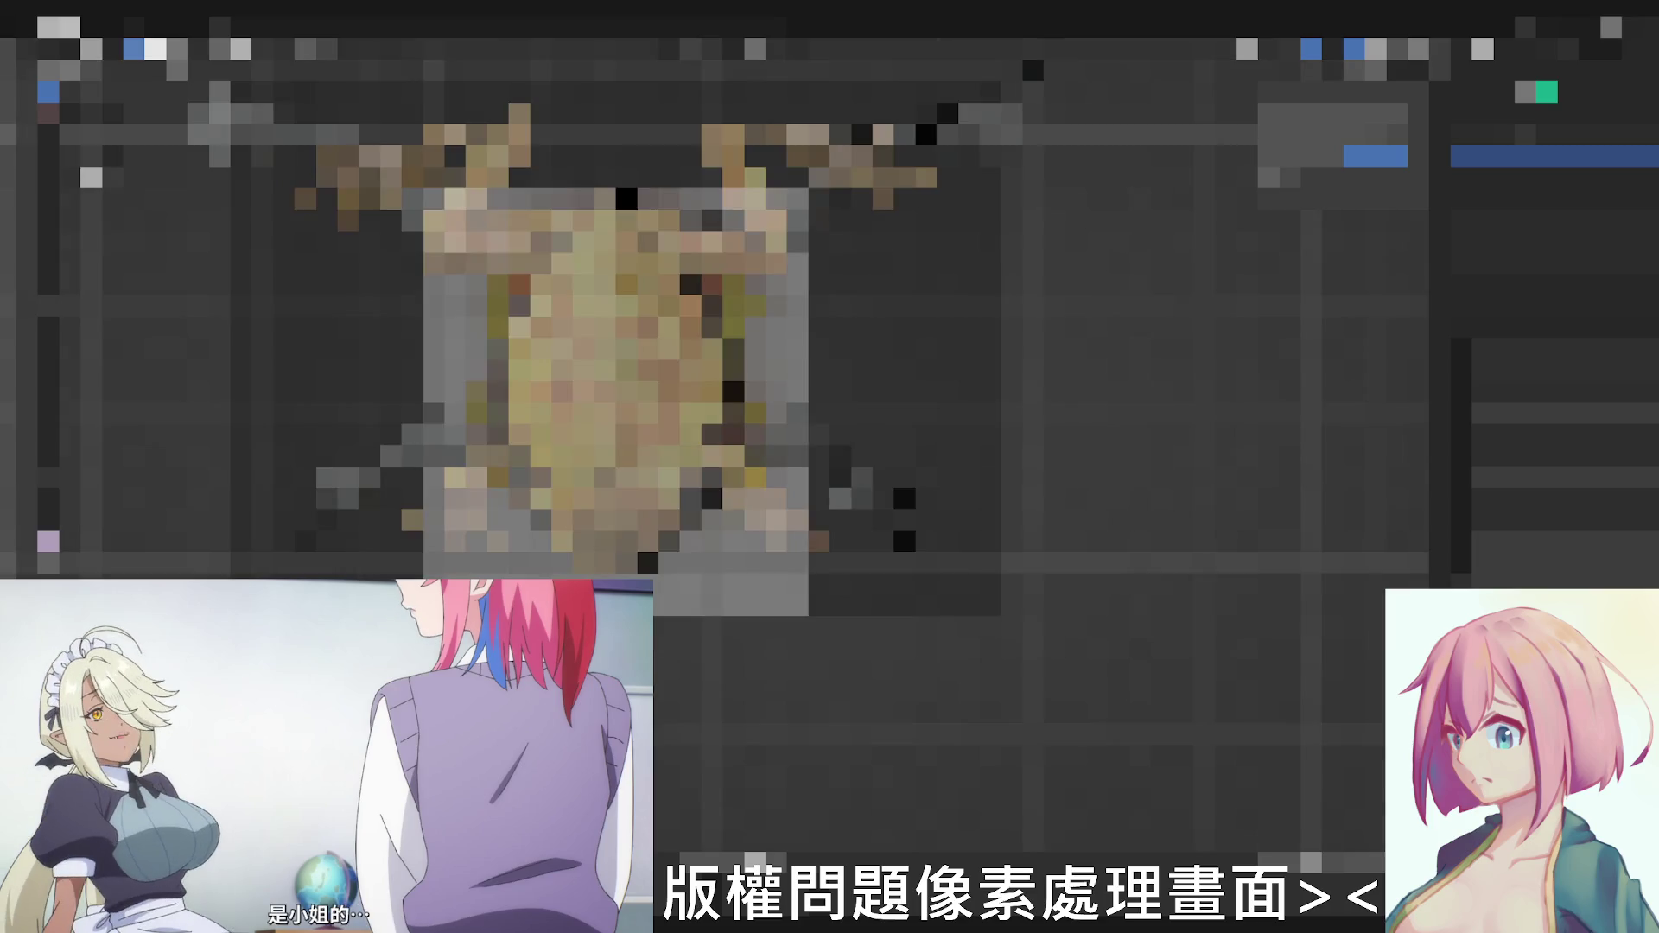
- Orbit to a side view, render the character with F12, and zoom into the render result
mouse_move(743, 389)
middle_mouse_down()
mouse_move(760, 449)
mouse_move(994, 371)
middle_mouse_up()
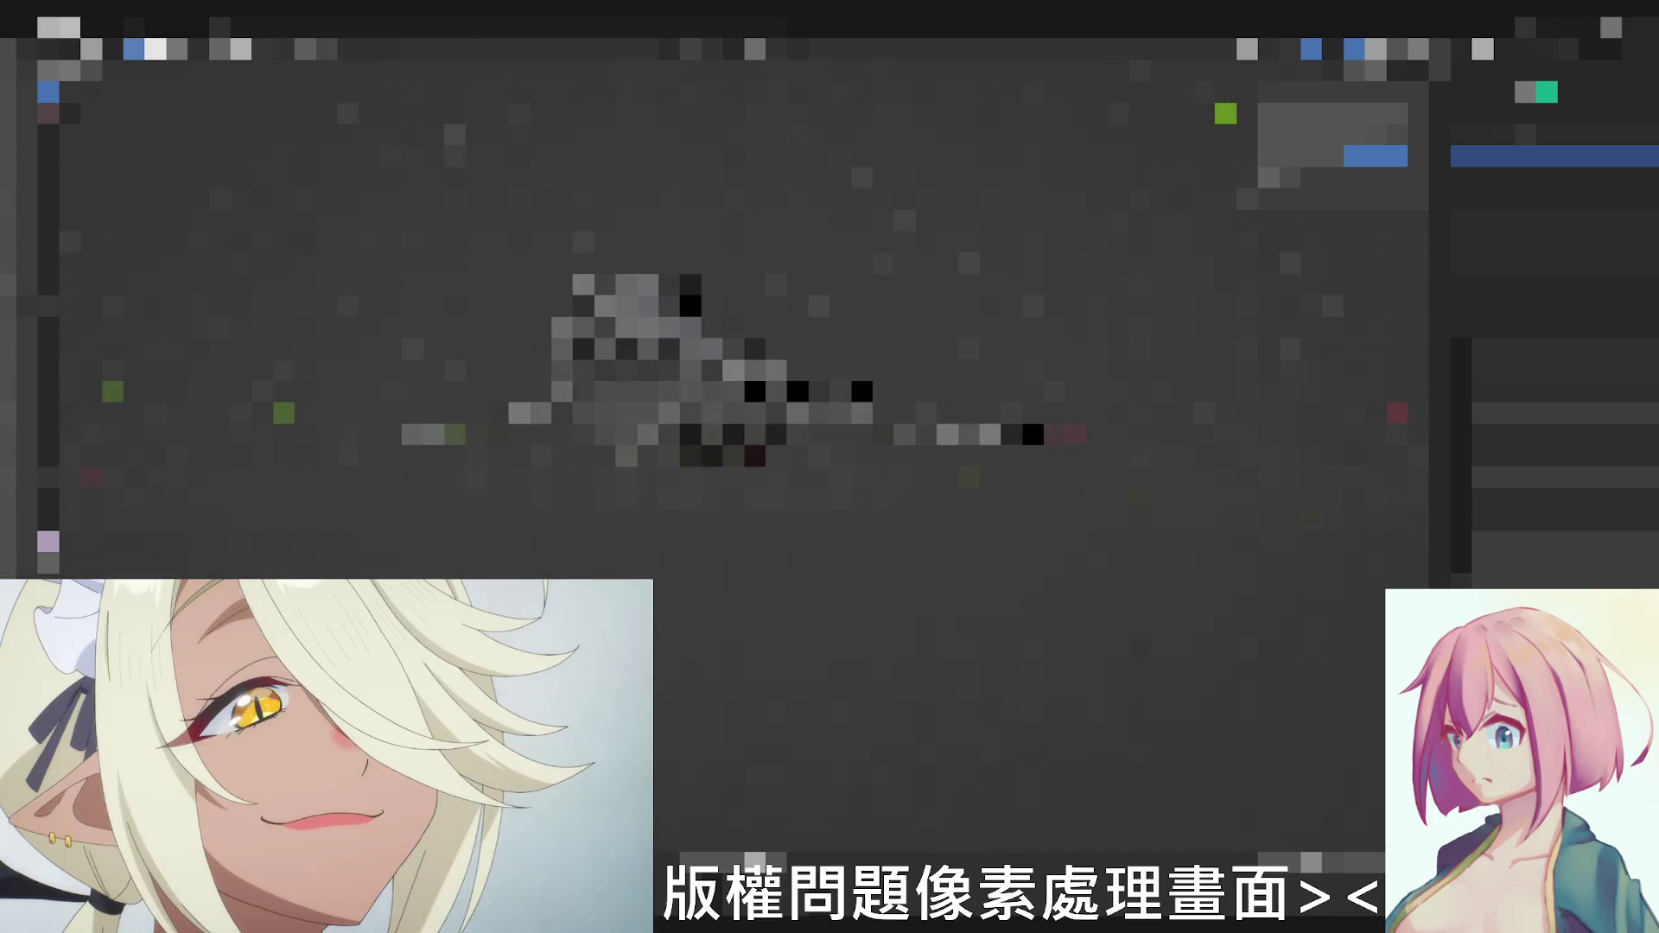
key("F12")
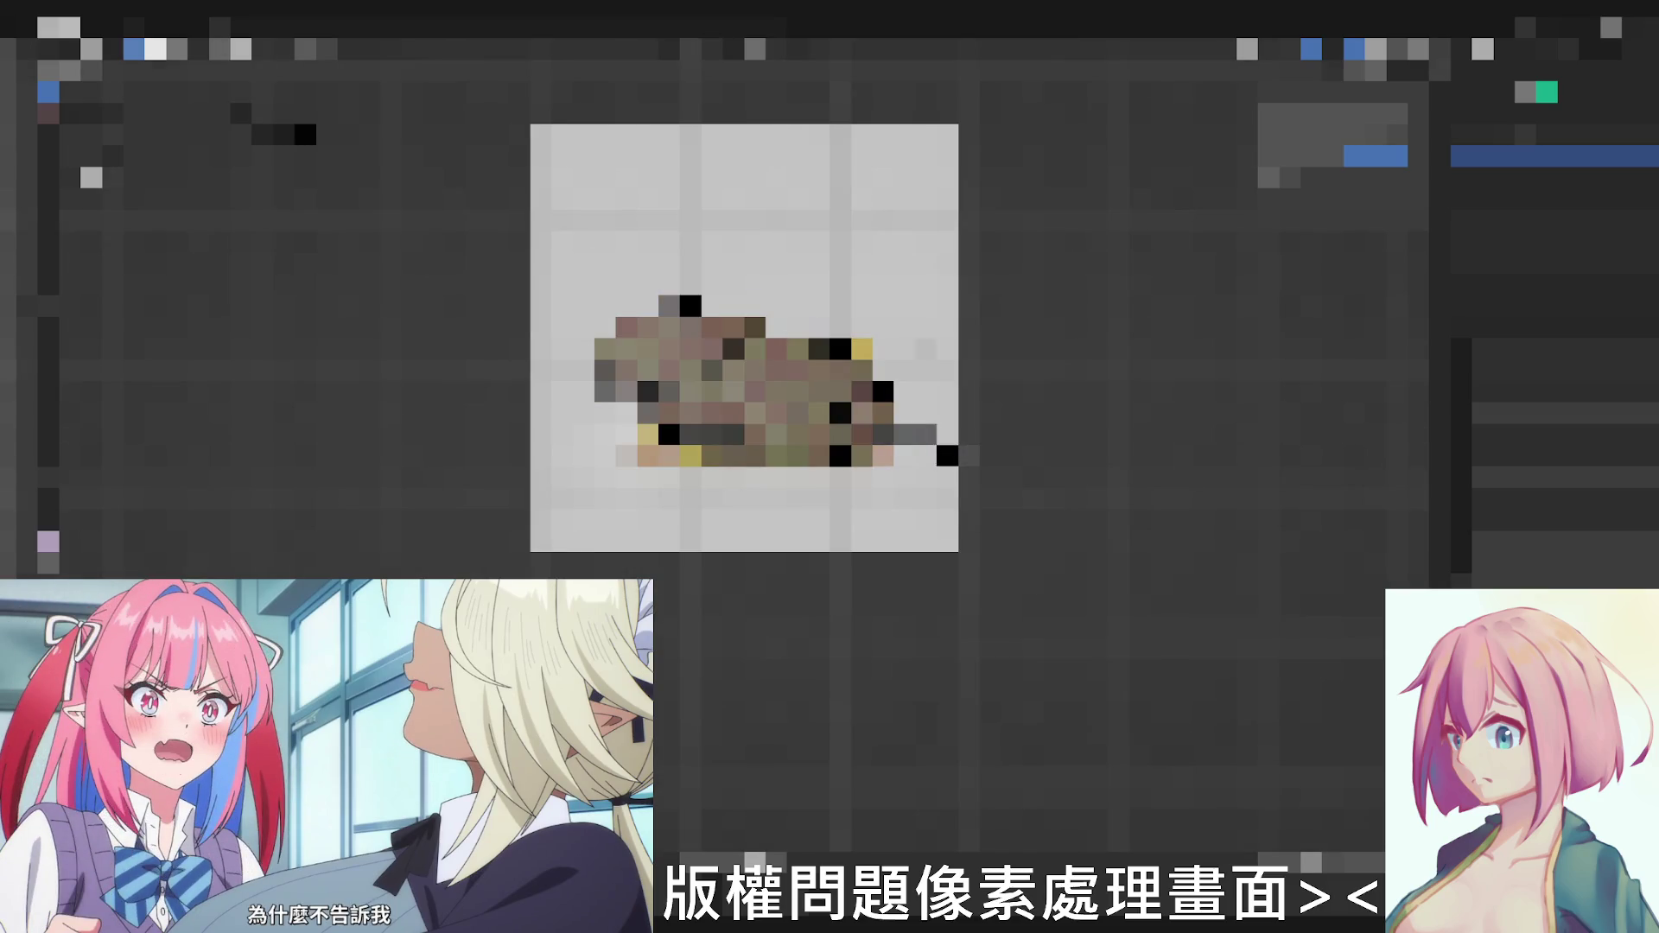
scroll(669, 408, "up", 3)
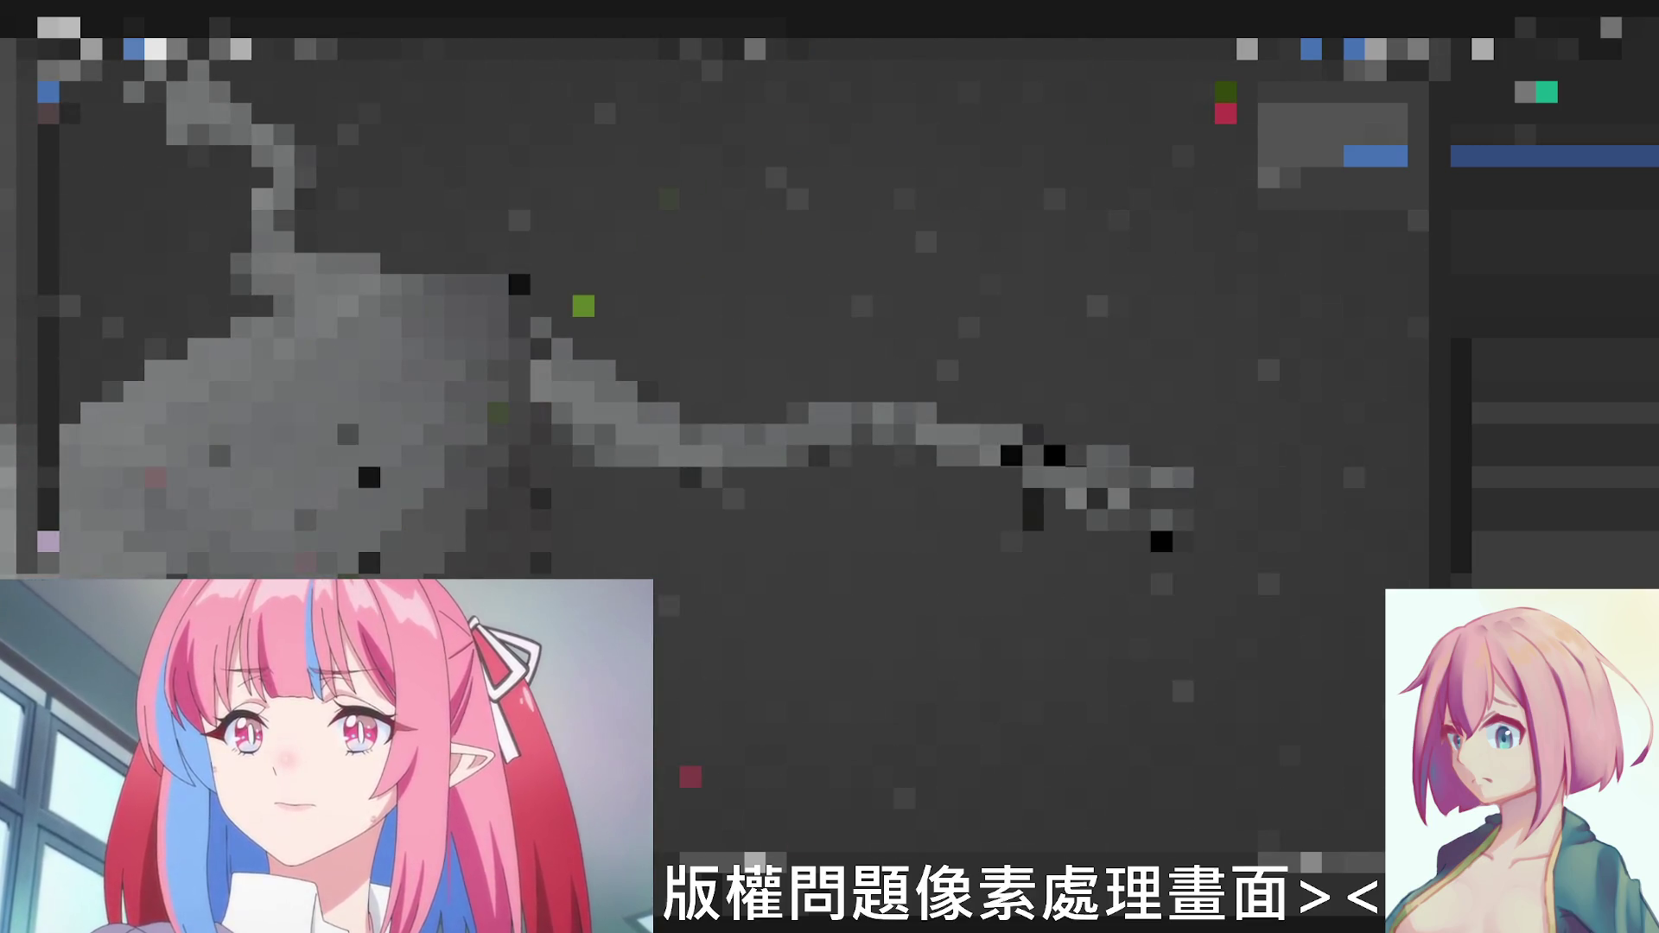
- Select the arm piece and zoom in on its texture image
left_click(1097, 479)
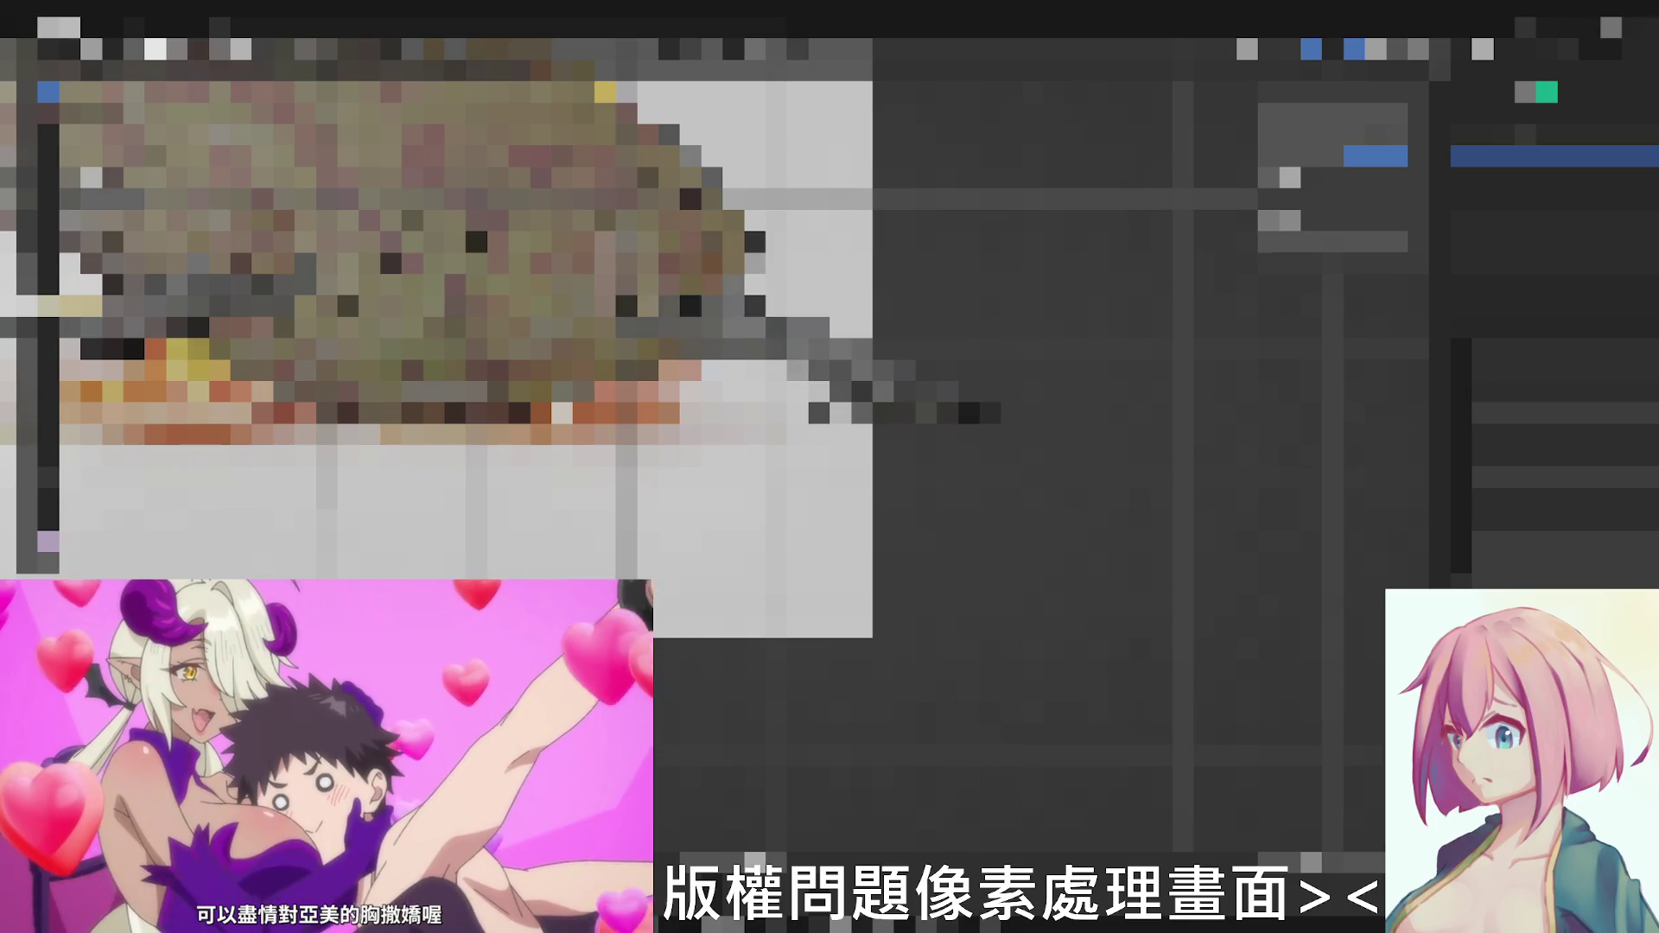
scroll(484, 345, "up", 1)
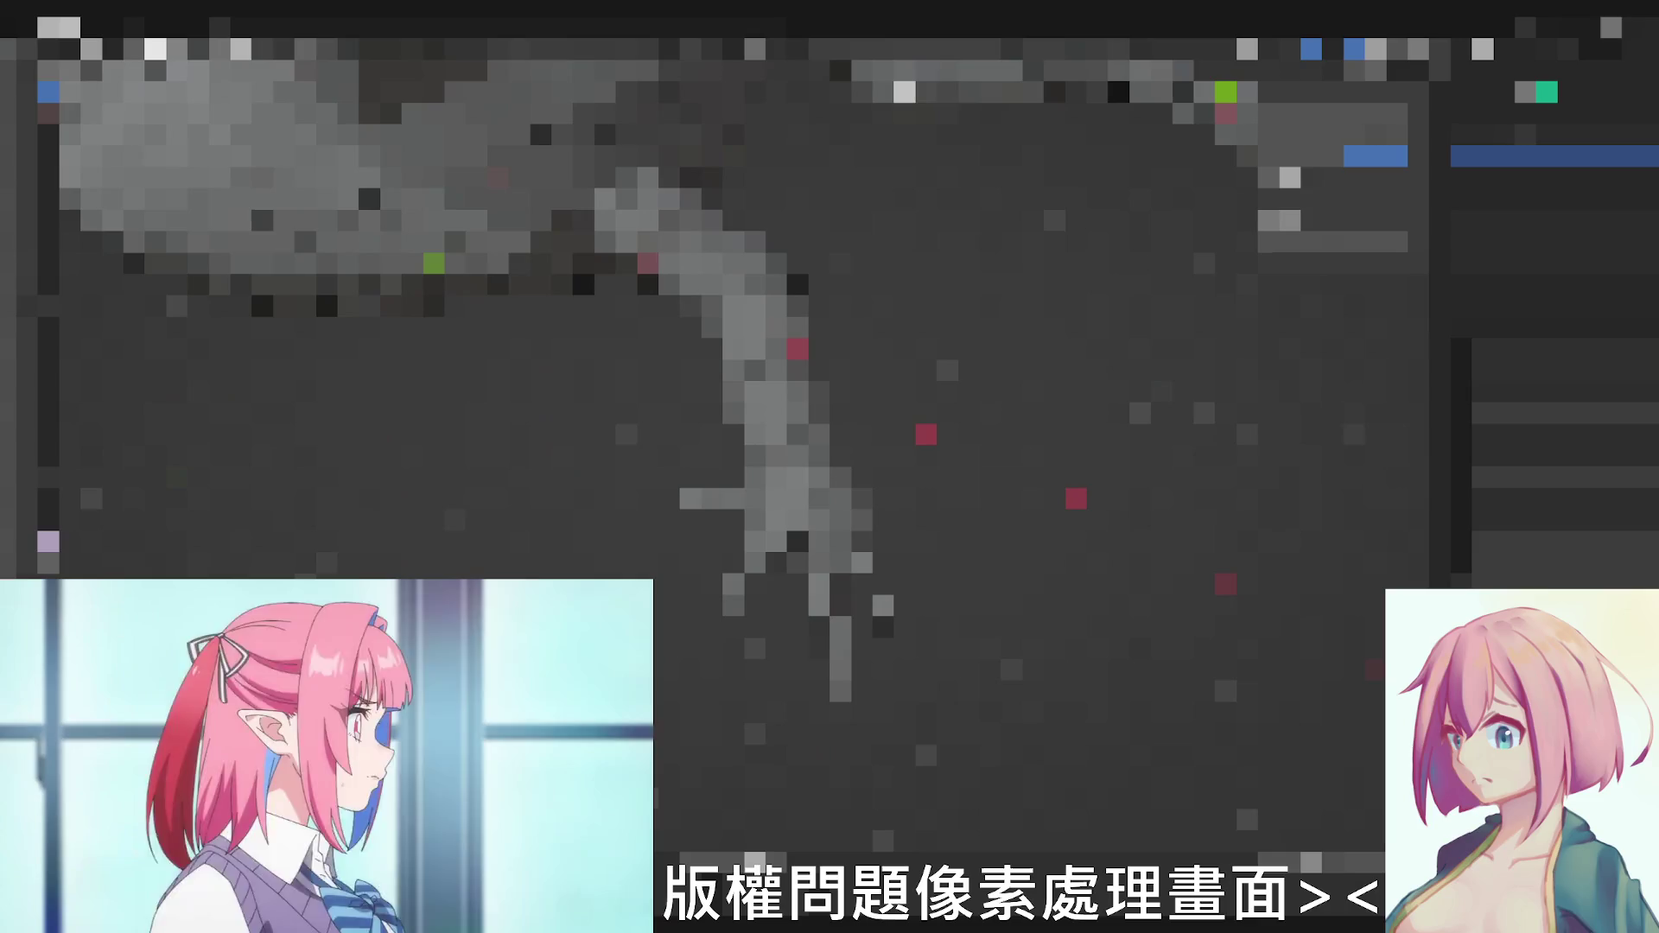
- Paint the hand and arm tan with one Draw stroke from the bottom upward
left_click_drag(840, 691, 777, 492)
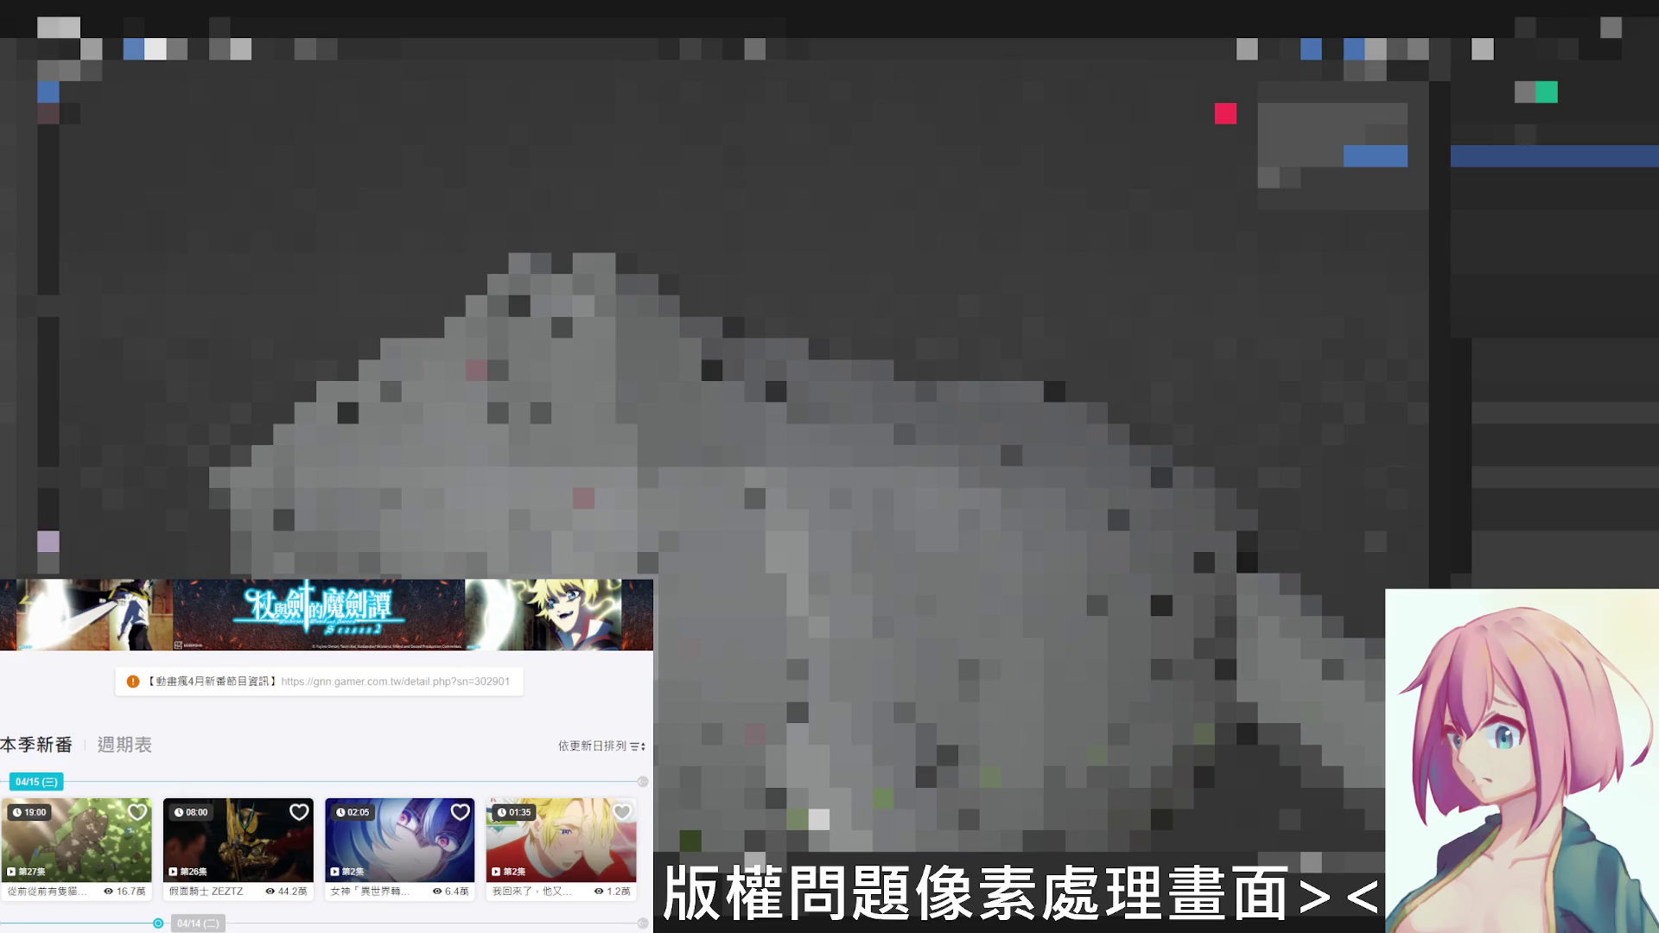
- Scroll down to the 04/12 releases and open the fourth show's episode 2
scroll(326, 756, "down", 5)
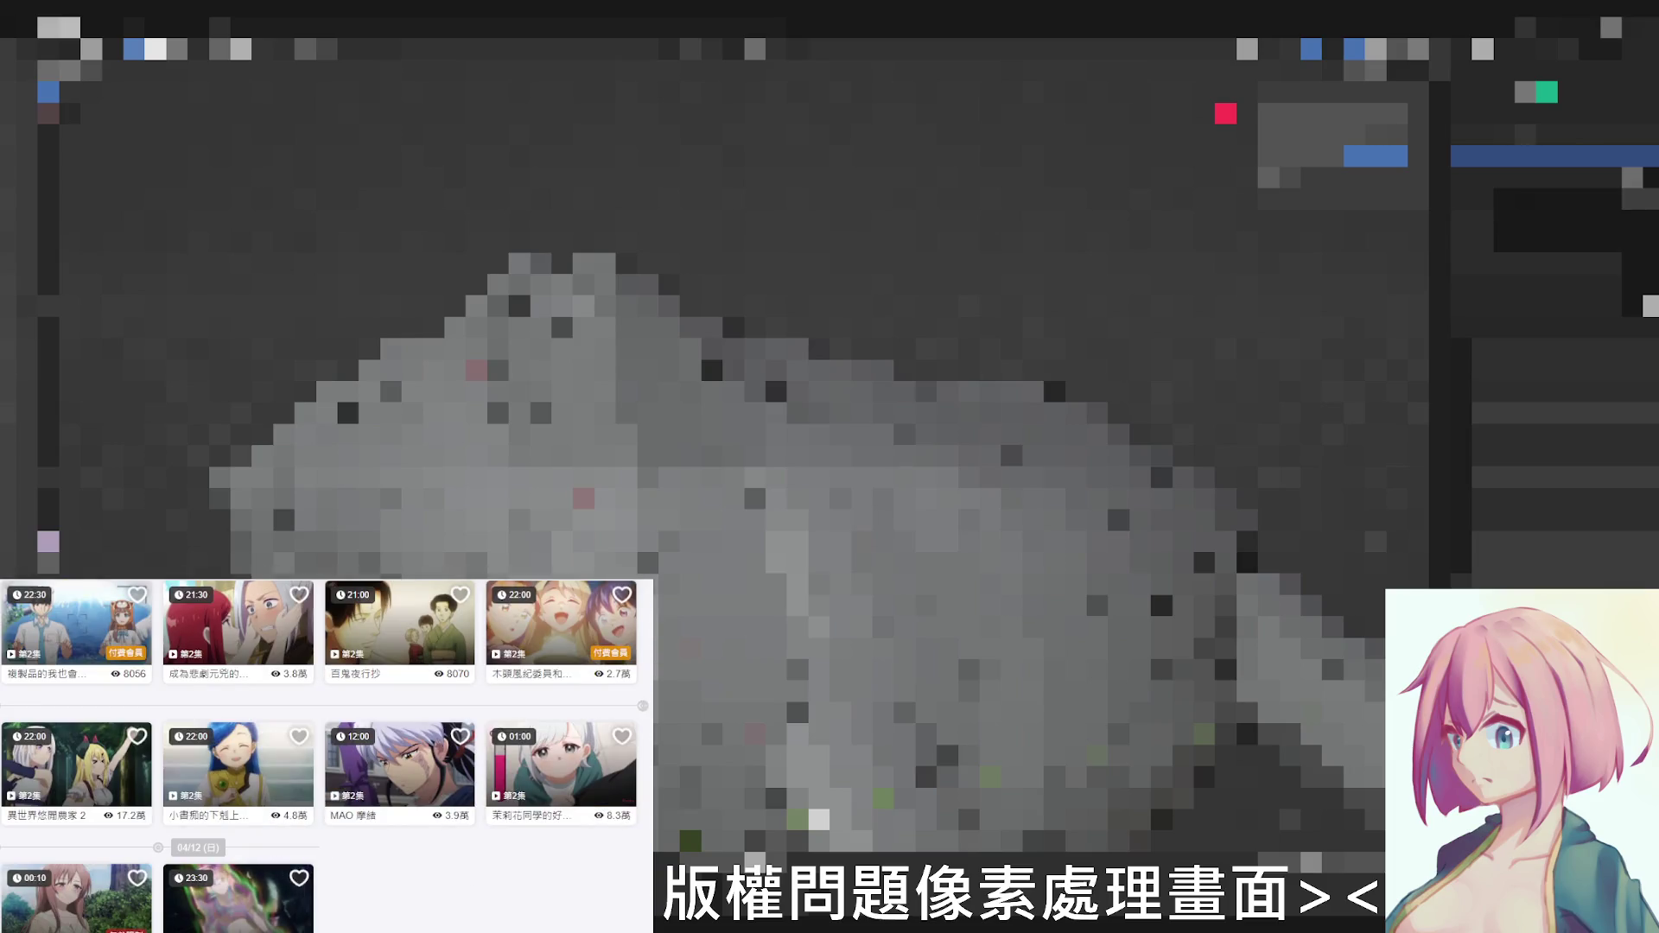
scroll(376, 851, "down", 5)
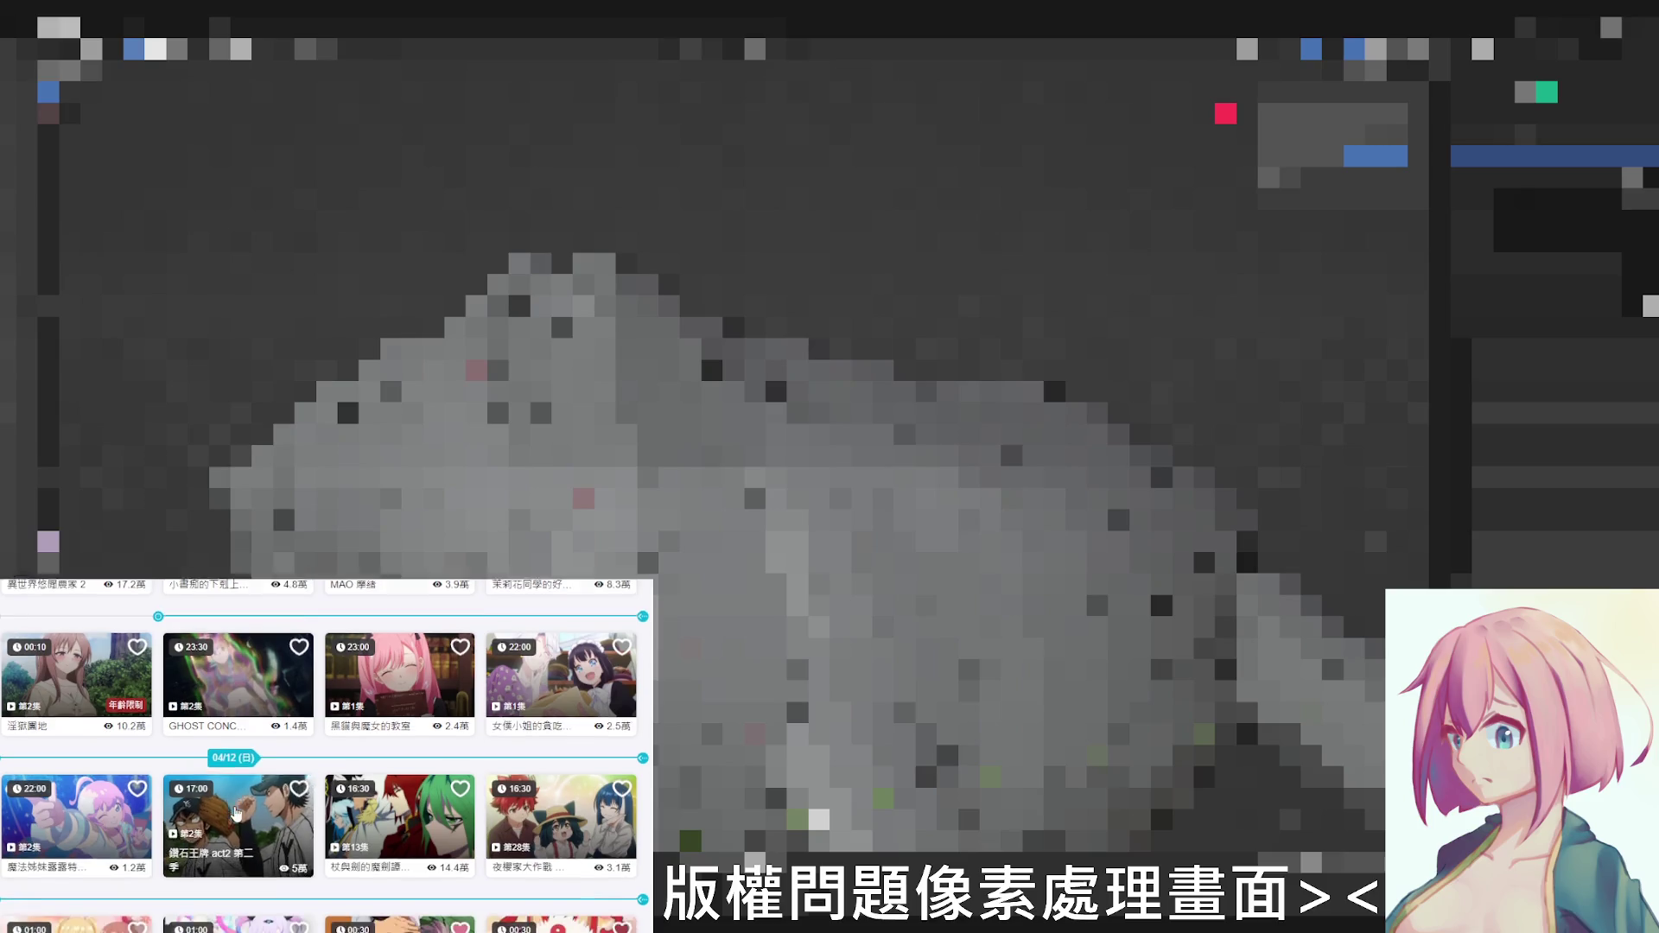
scroll(376, 851, "down", 3)
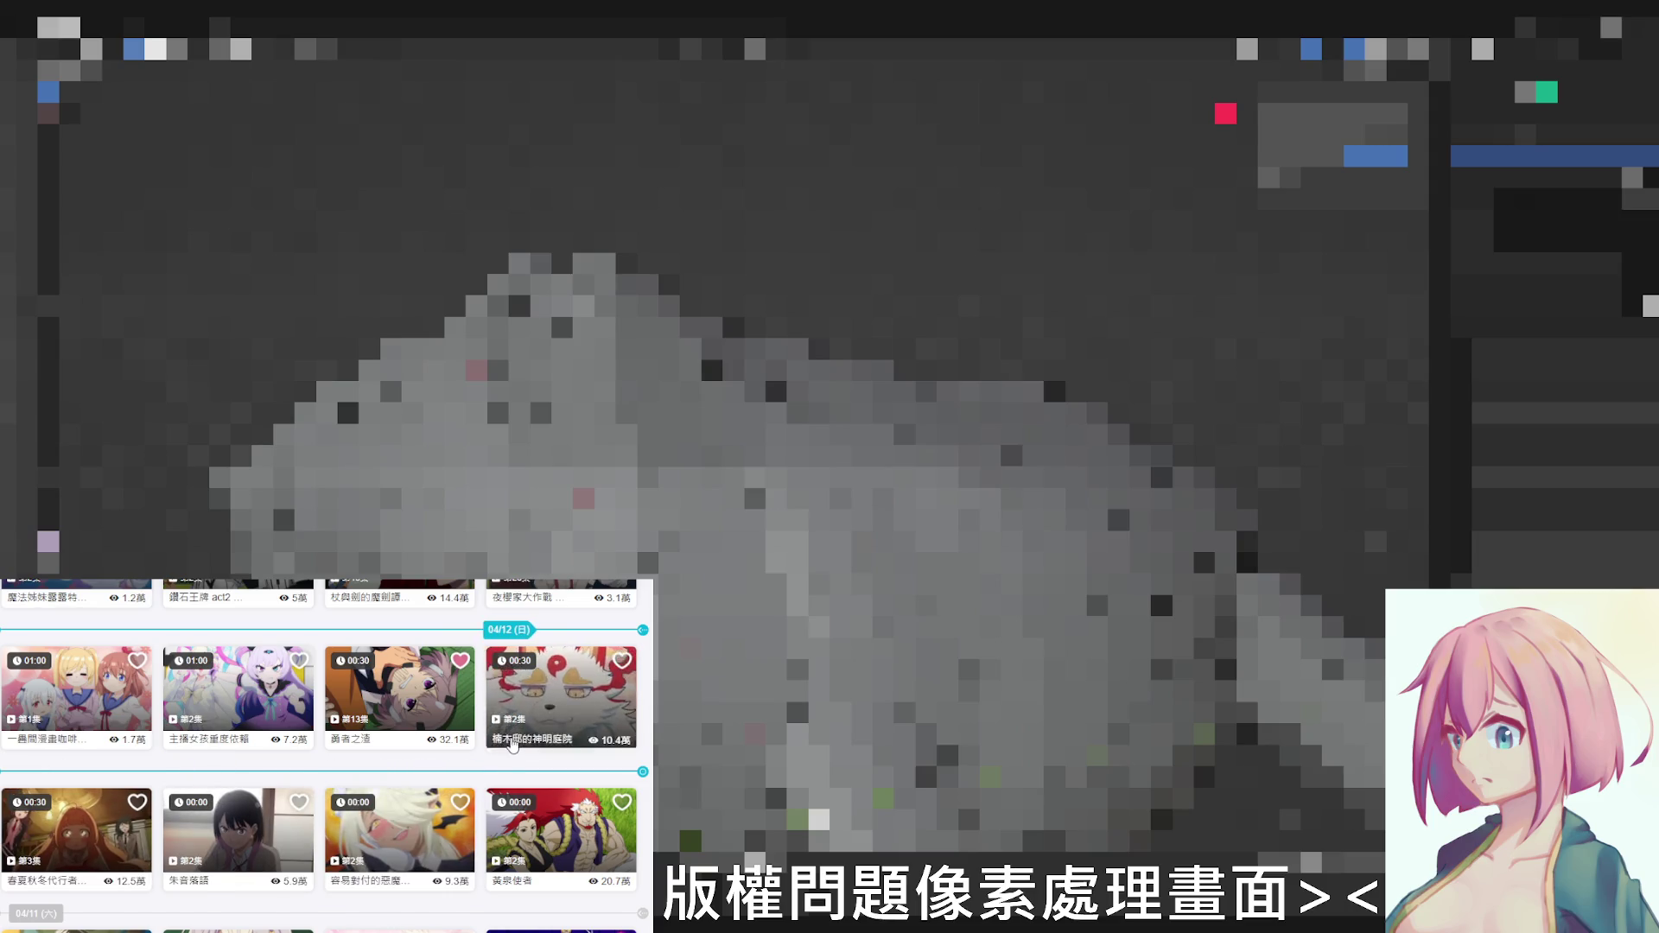
left_click(216, 681)
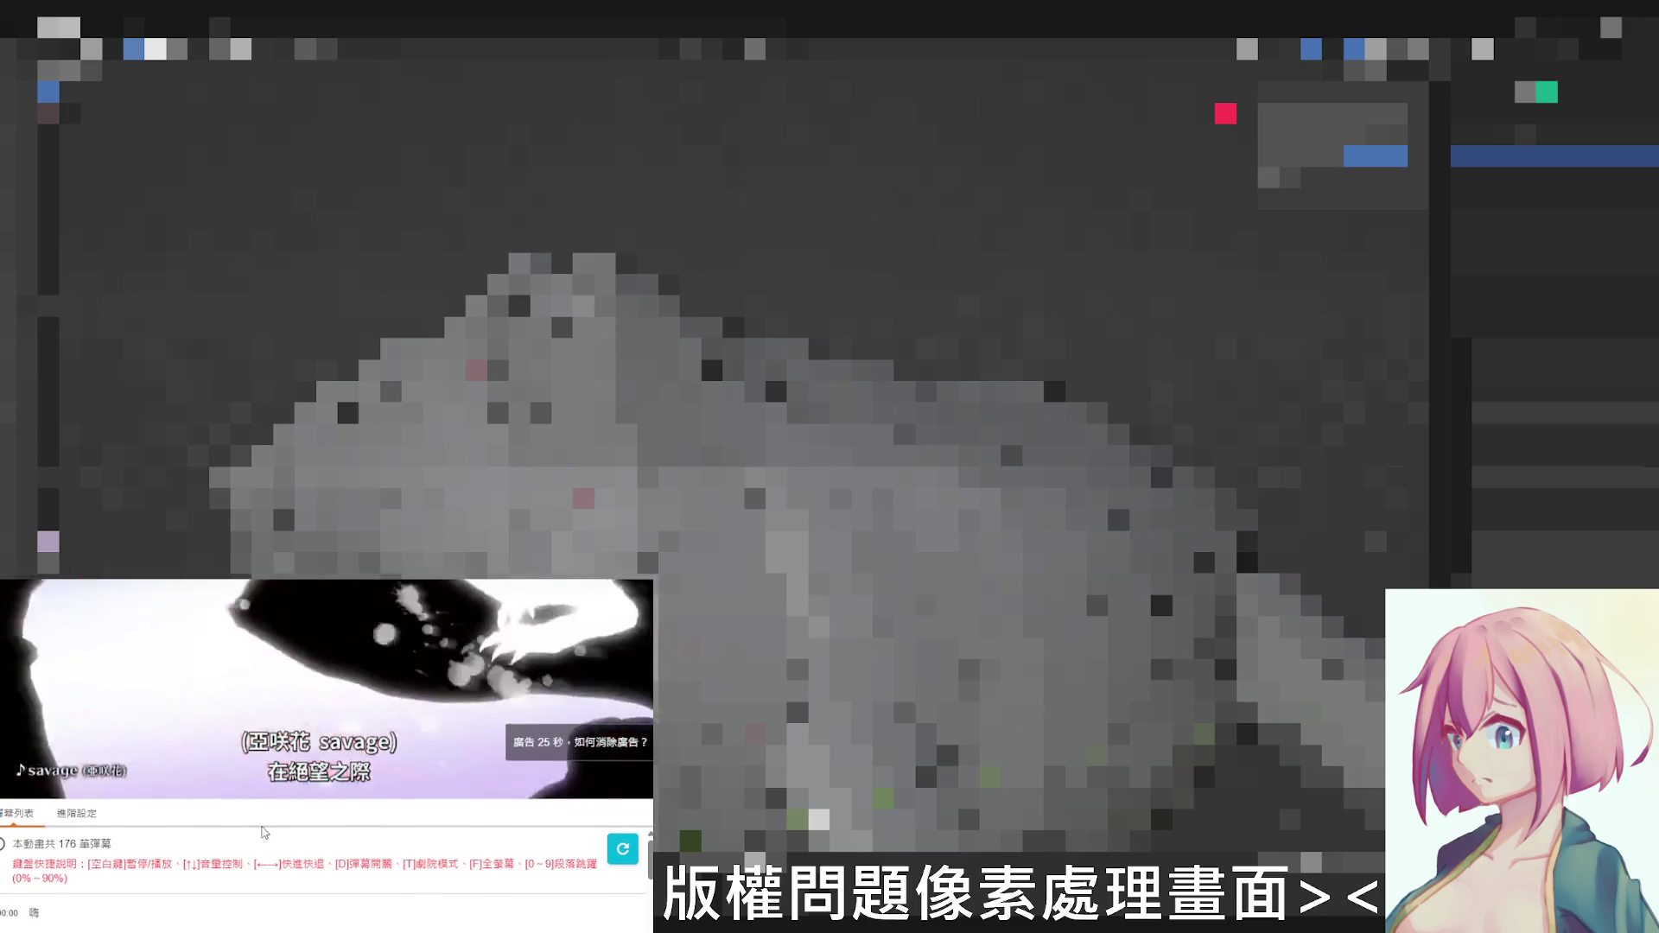
- Scroll the episode page so the playing video fills the browser window
scroll(223, 916, "up", 1)
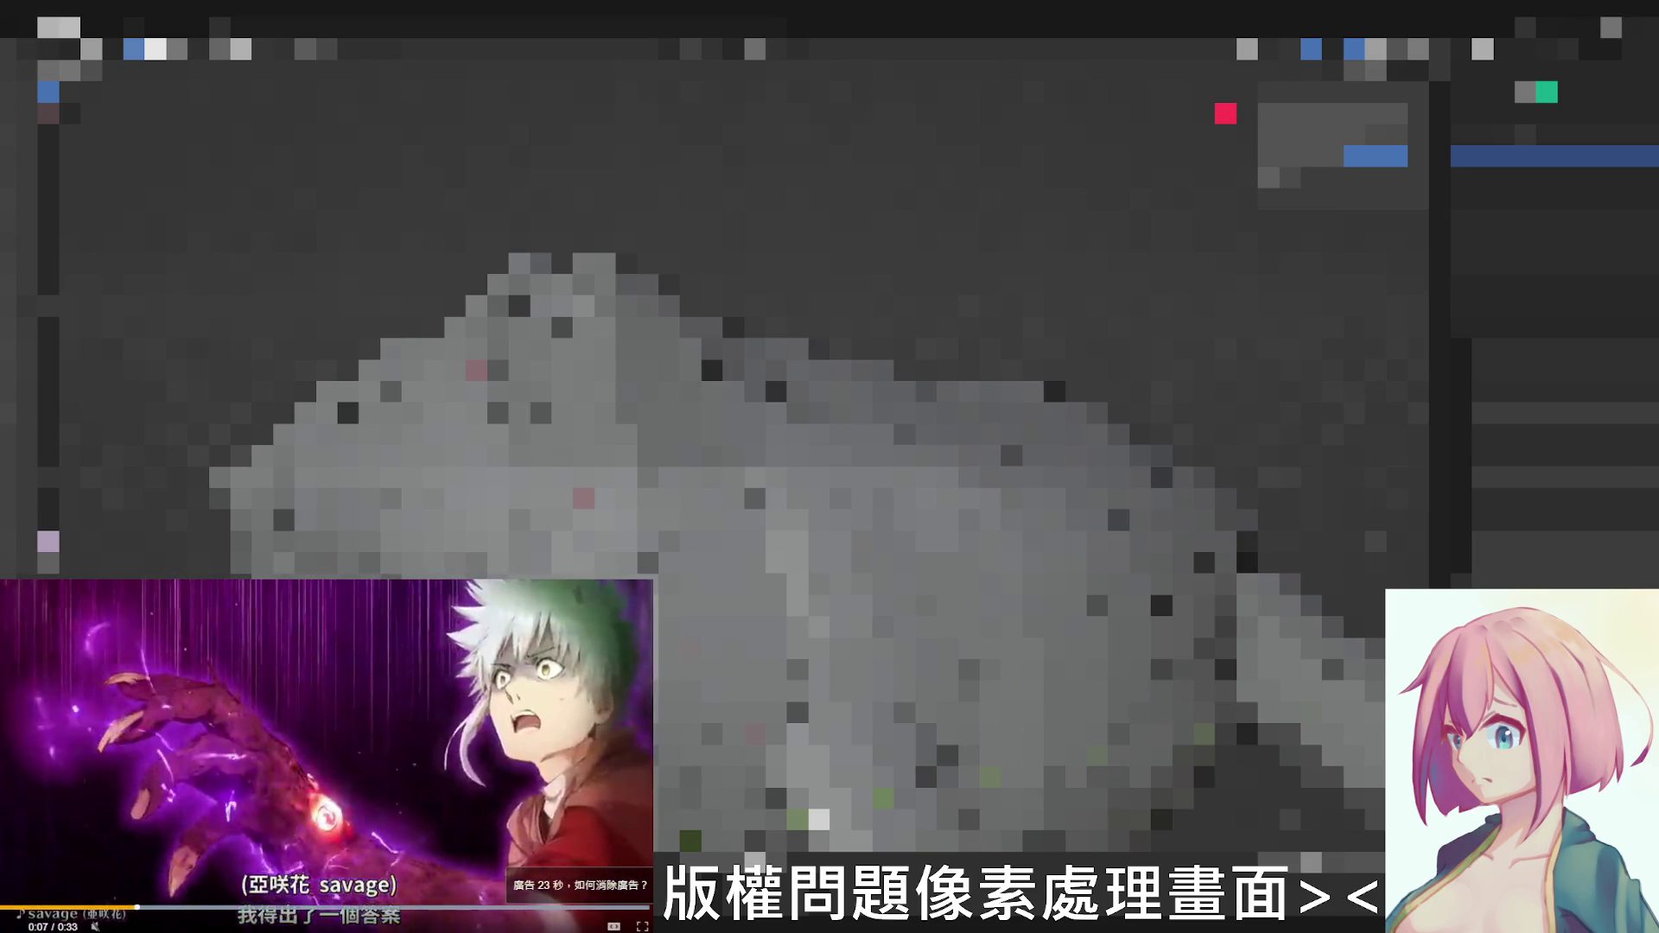
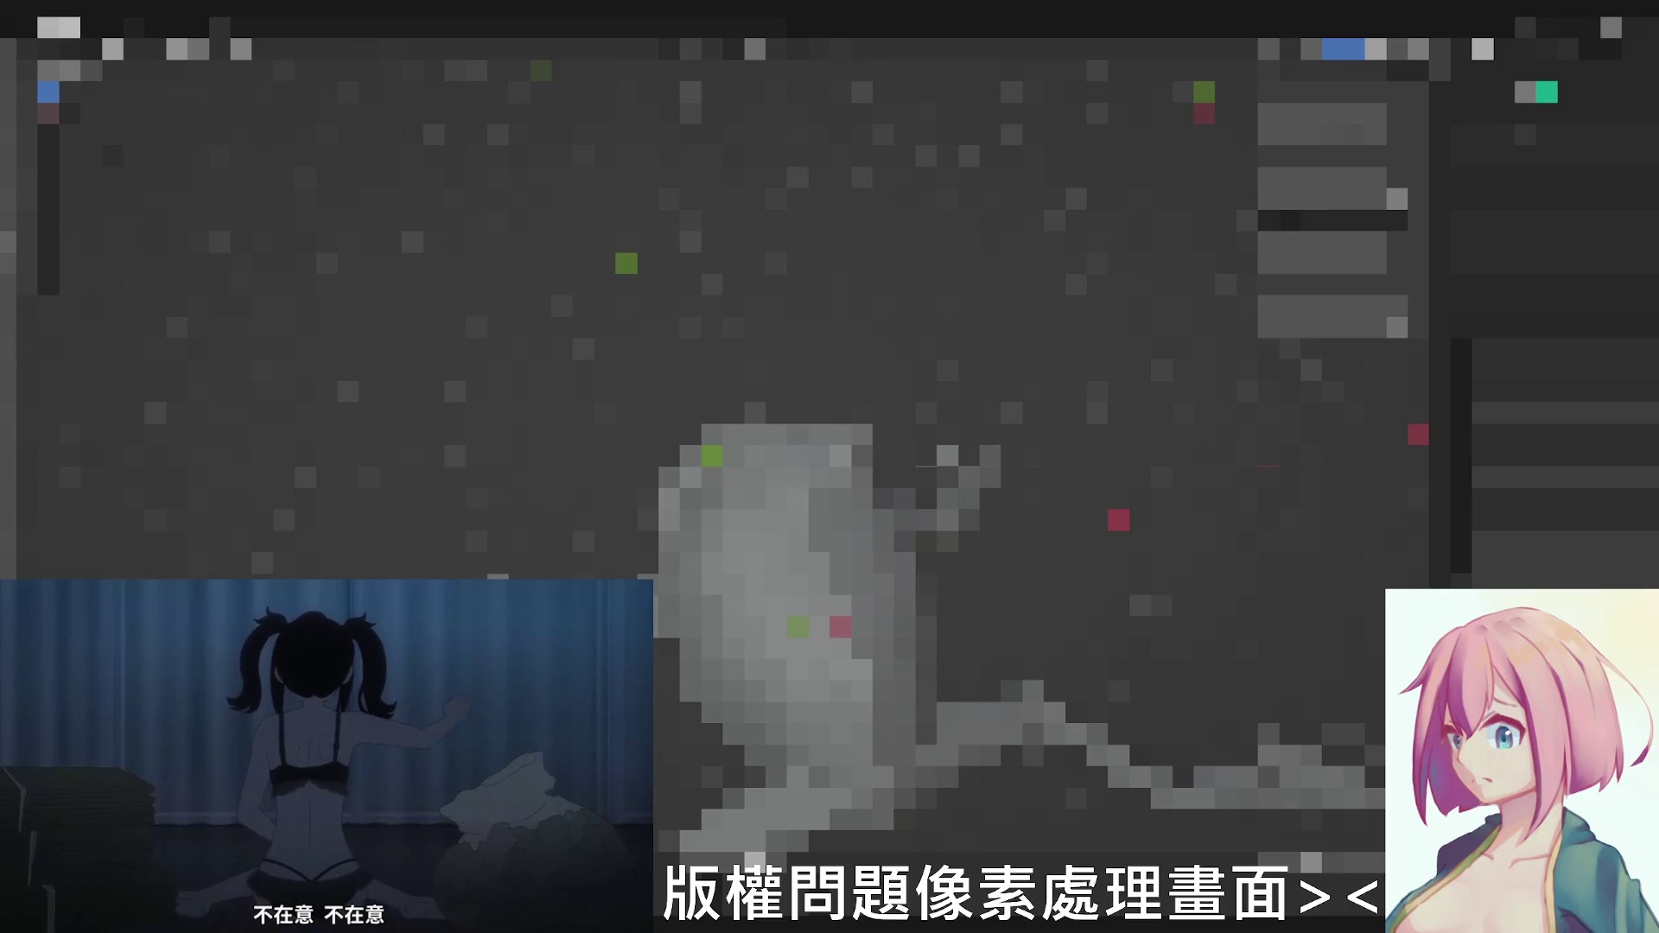
- Dismiss the Add menu and orbit slightly around the reposed gray creature mesh
key("shift+a")
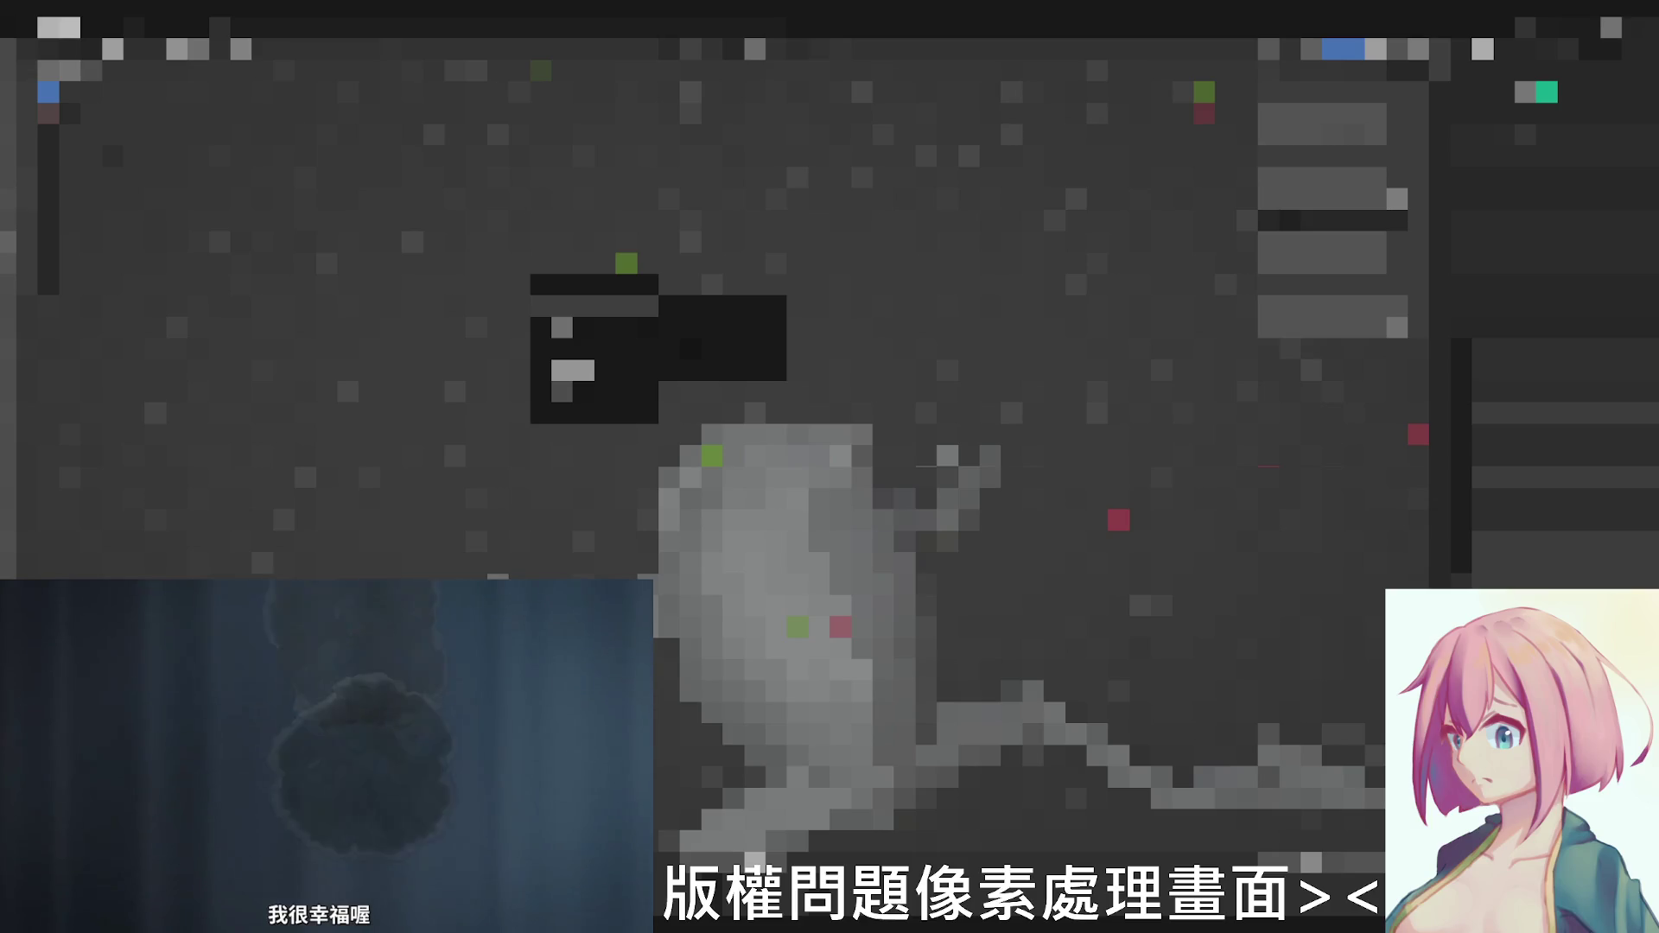
key("Escape")
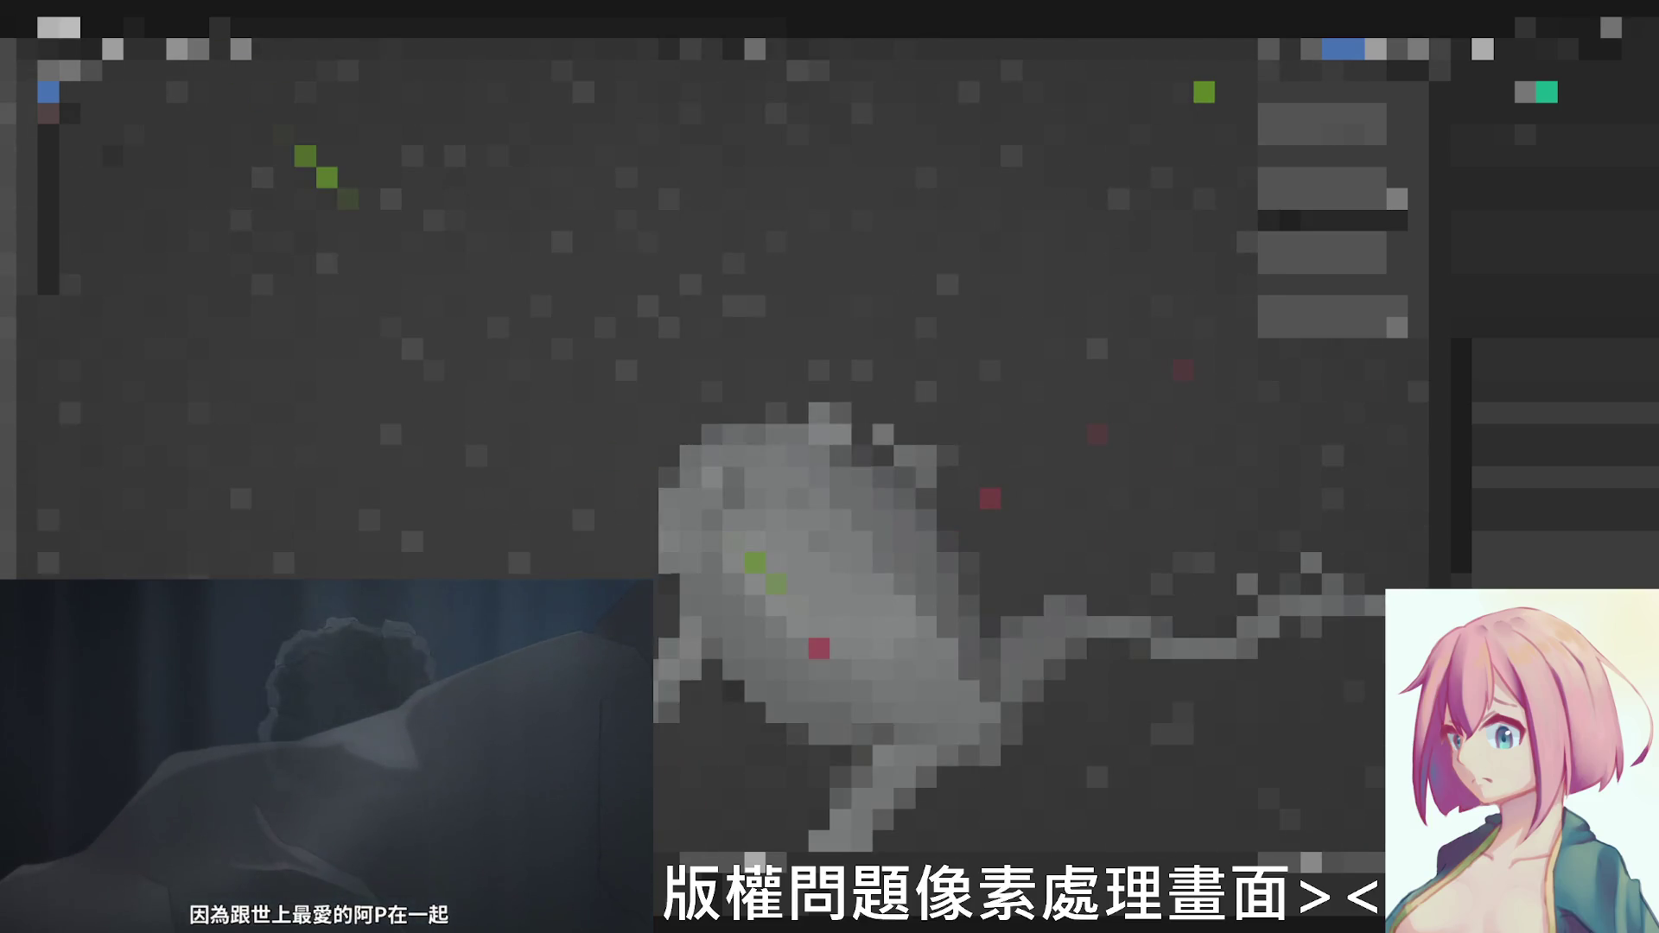
middle_click_drag(865, 519, 900, 535)
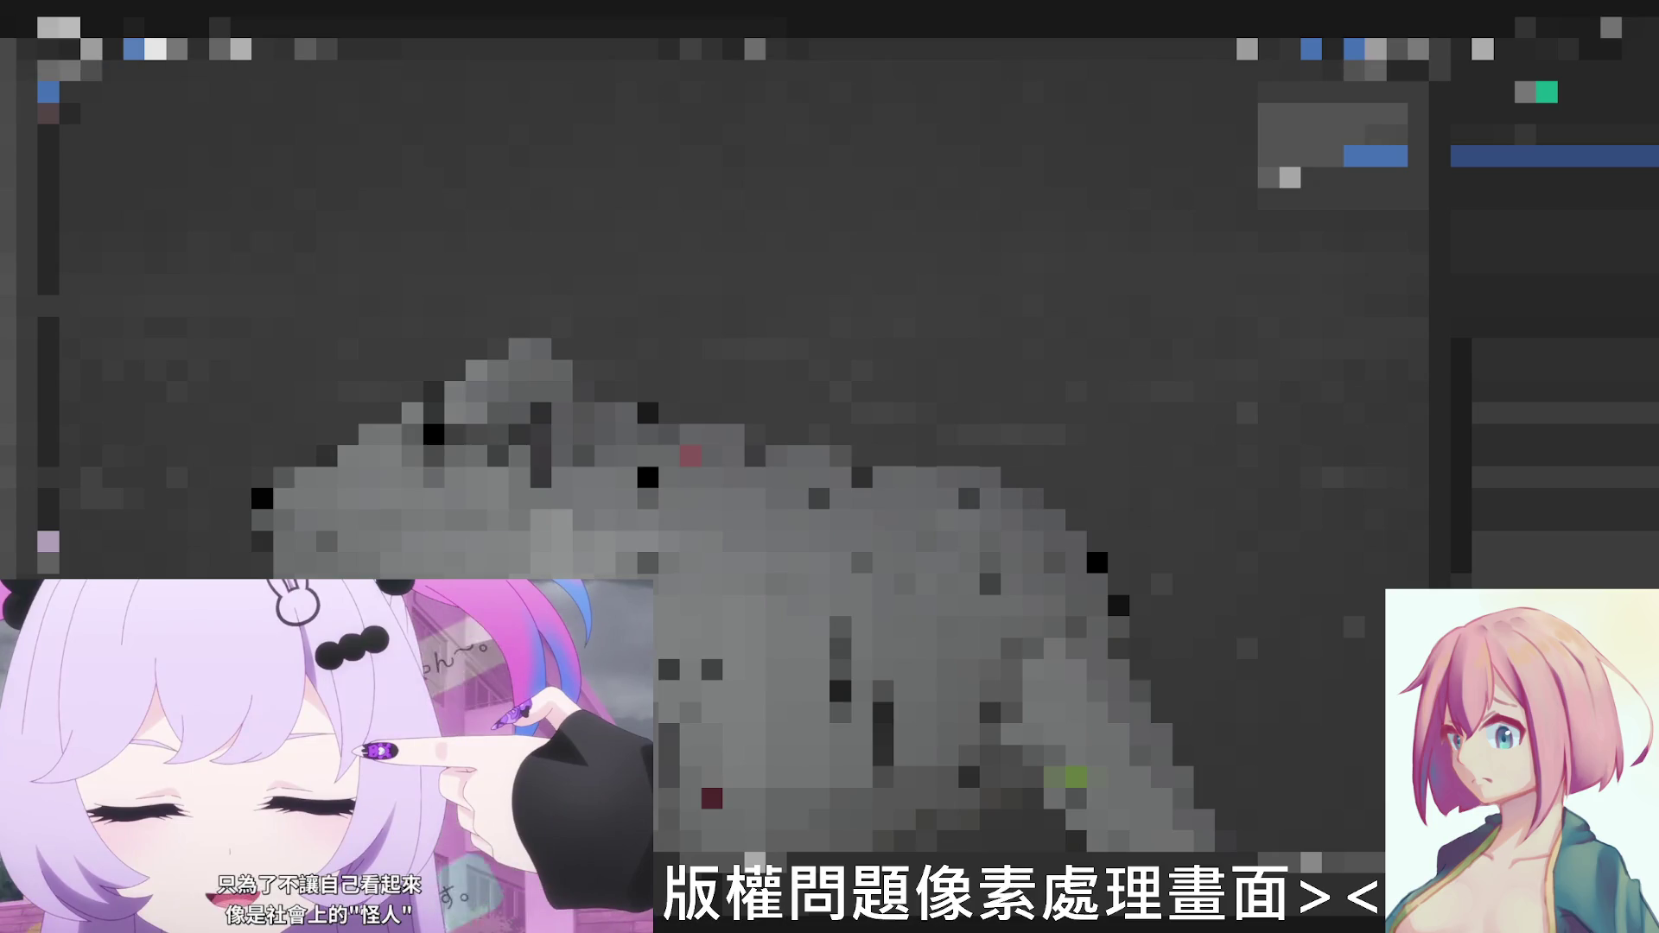
- Toggle out of Edit Mode and orbit down to a low side angle on the creature
key("Tab")
key("Tab")
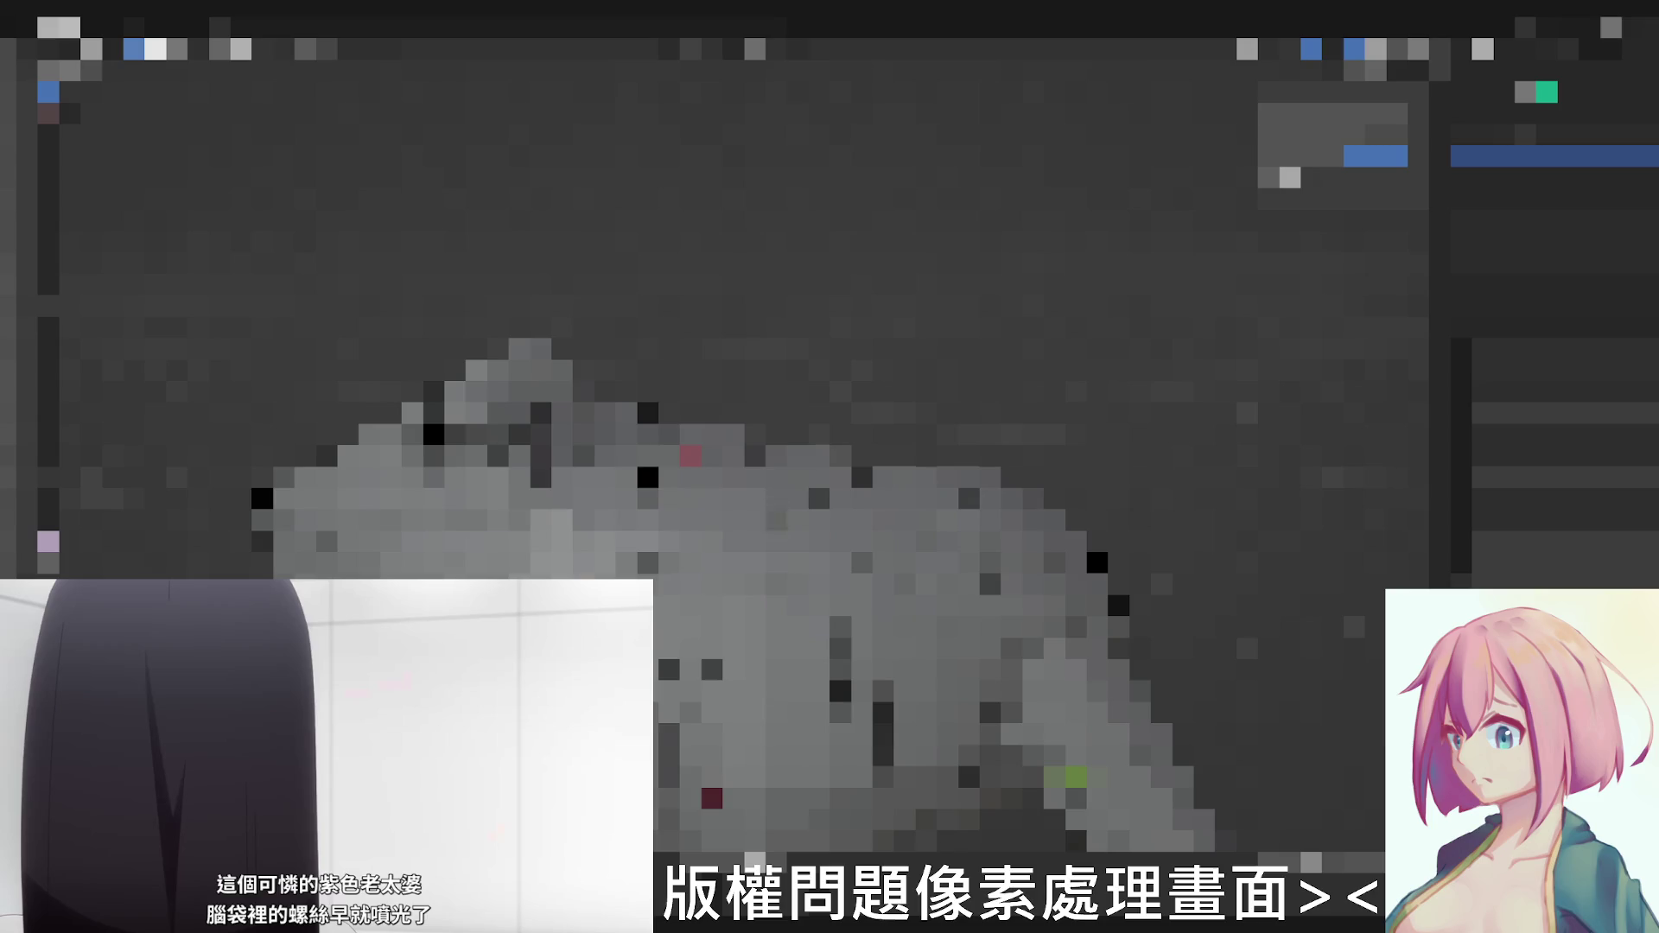
middle_click_drag(778, 520, 735, 450)
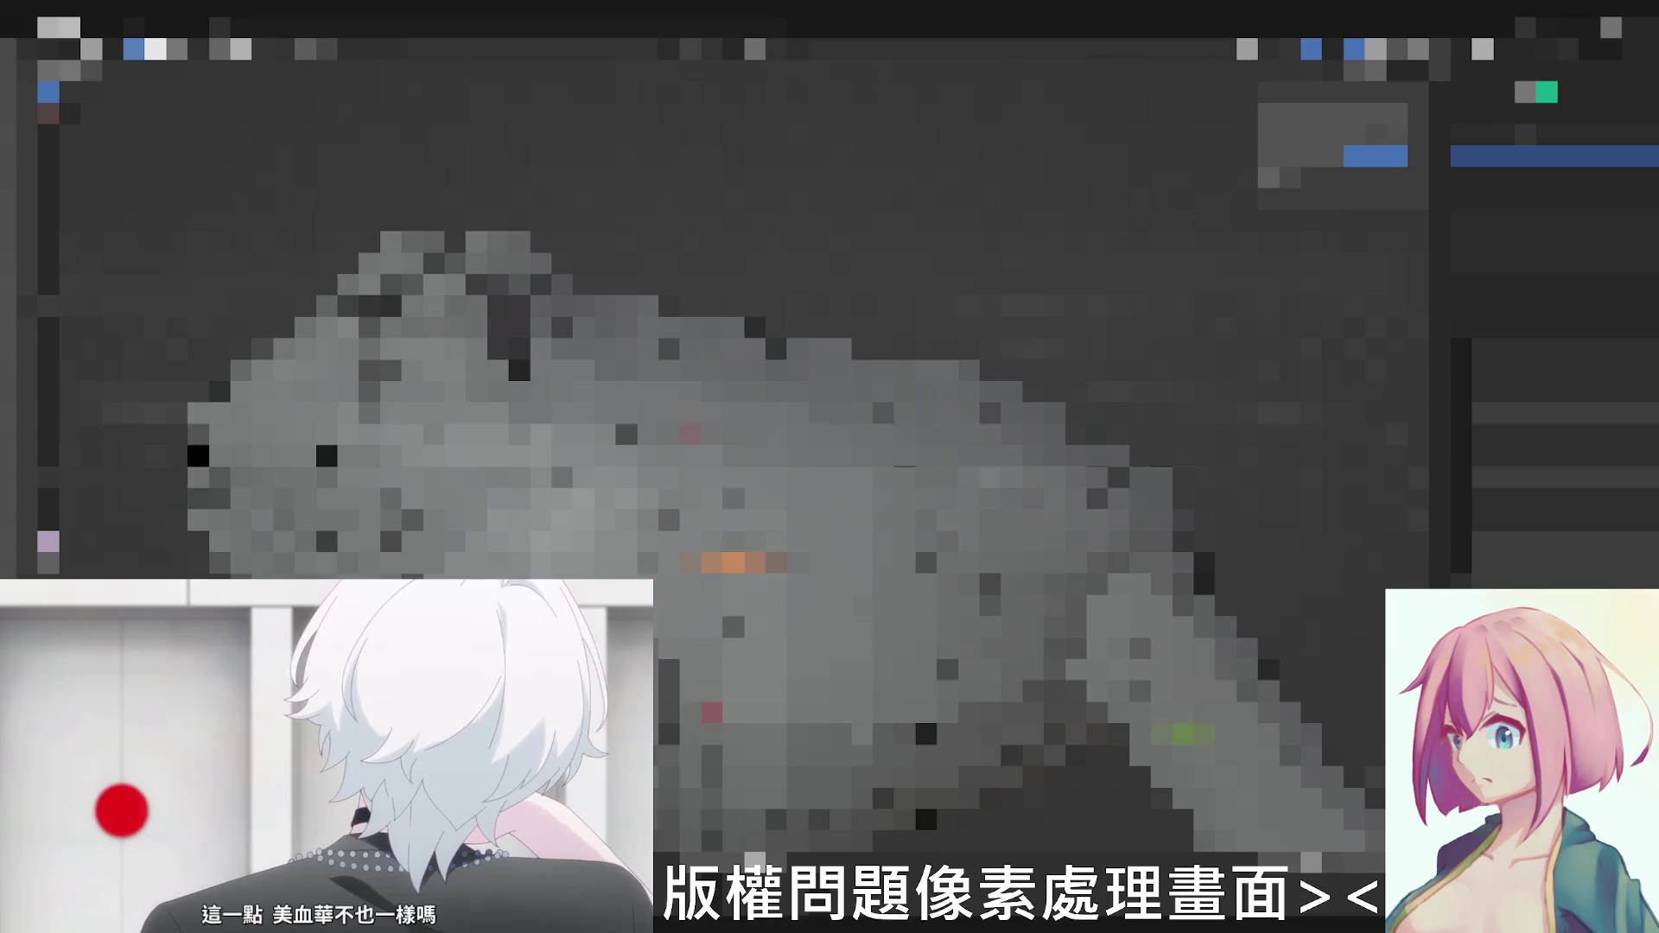
middle_click_drag(734, 451, 716, 432)
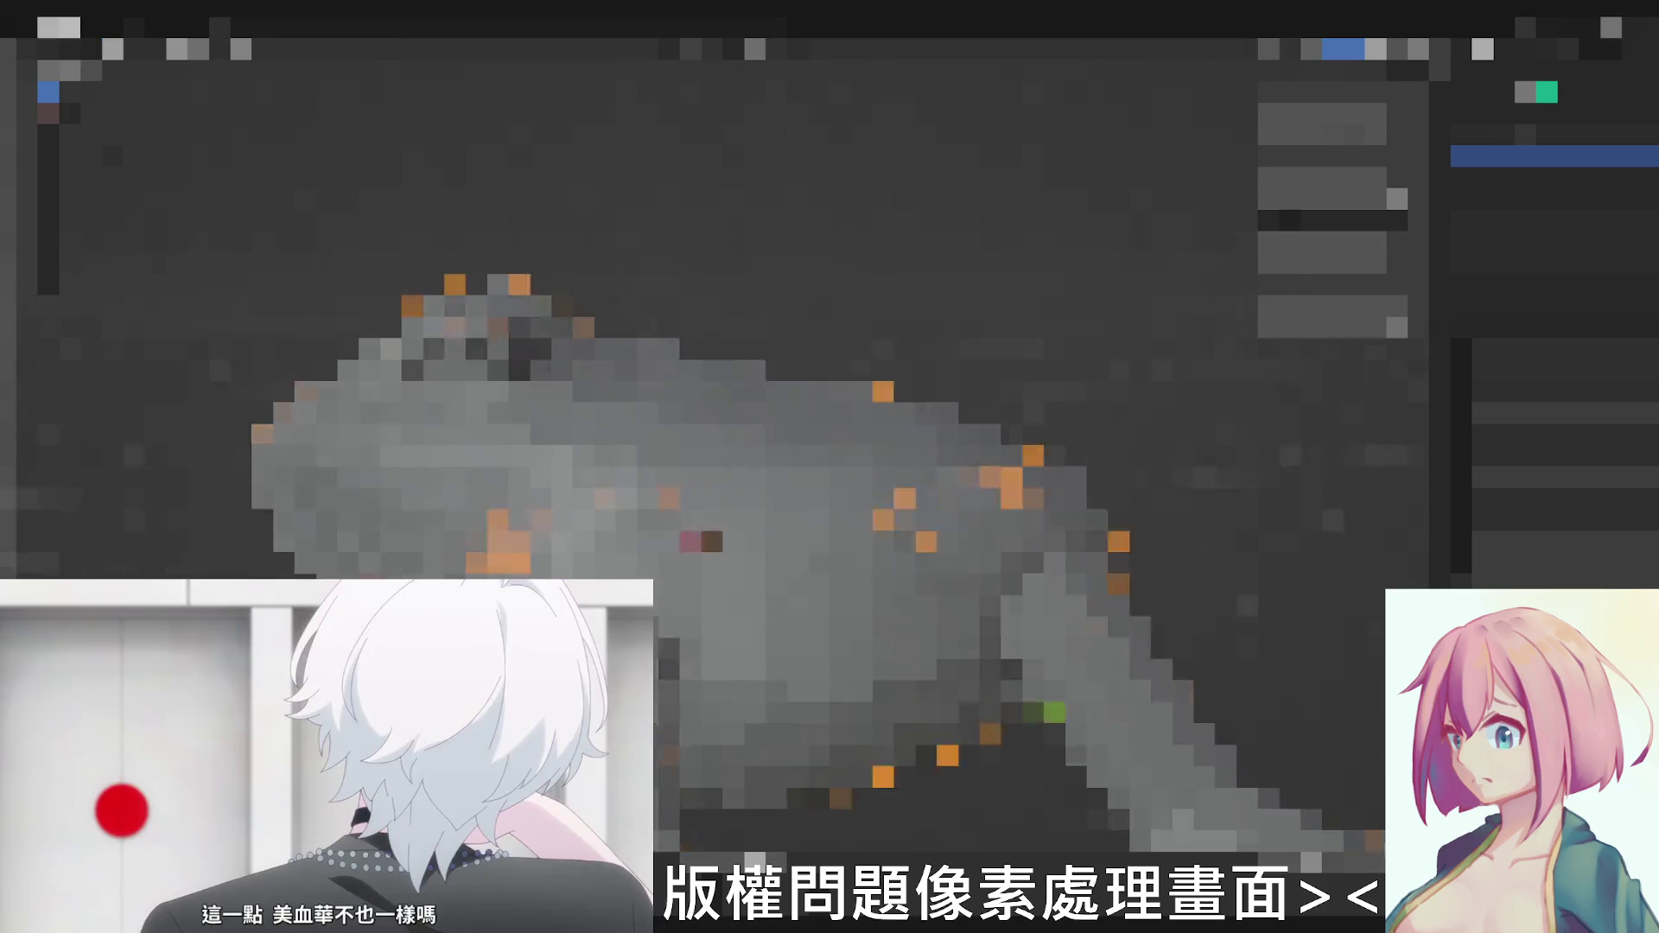
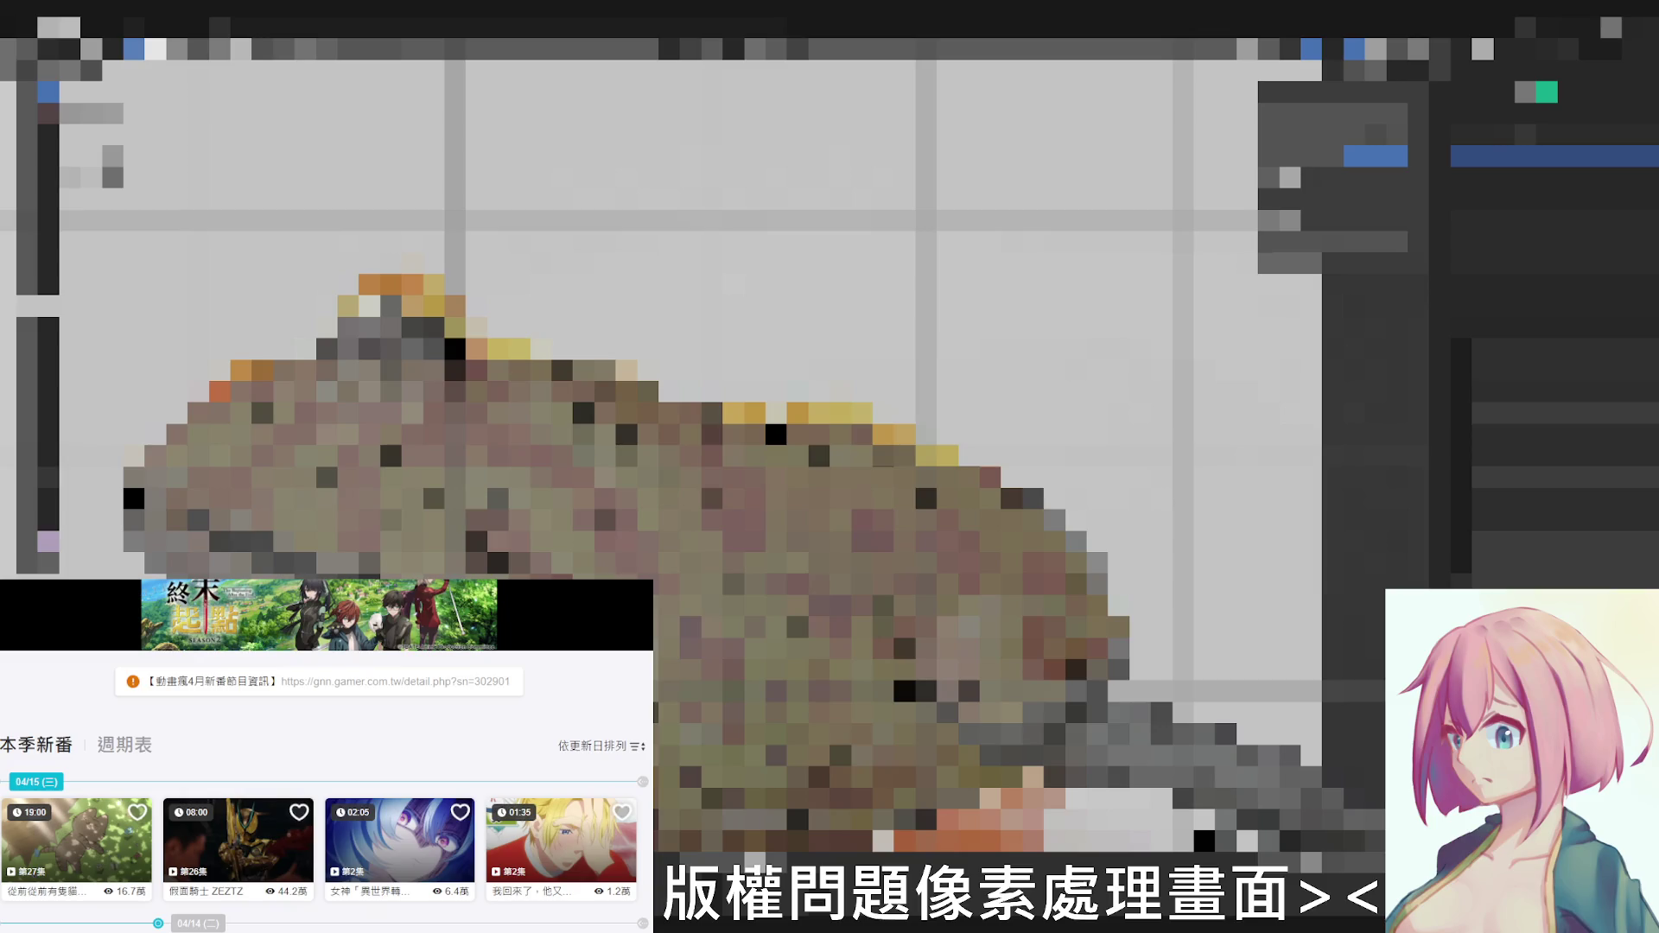
- Zoom the brown creature canvas in and out, then bring up the grey creature canvas with Escape
scroll(742, 406, "up", 2)
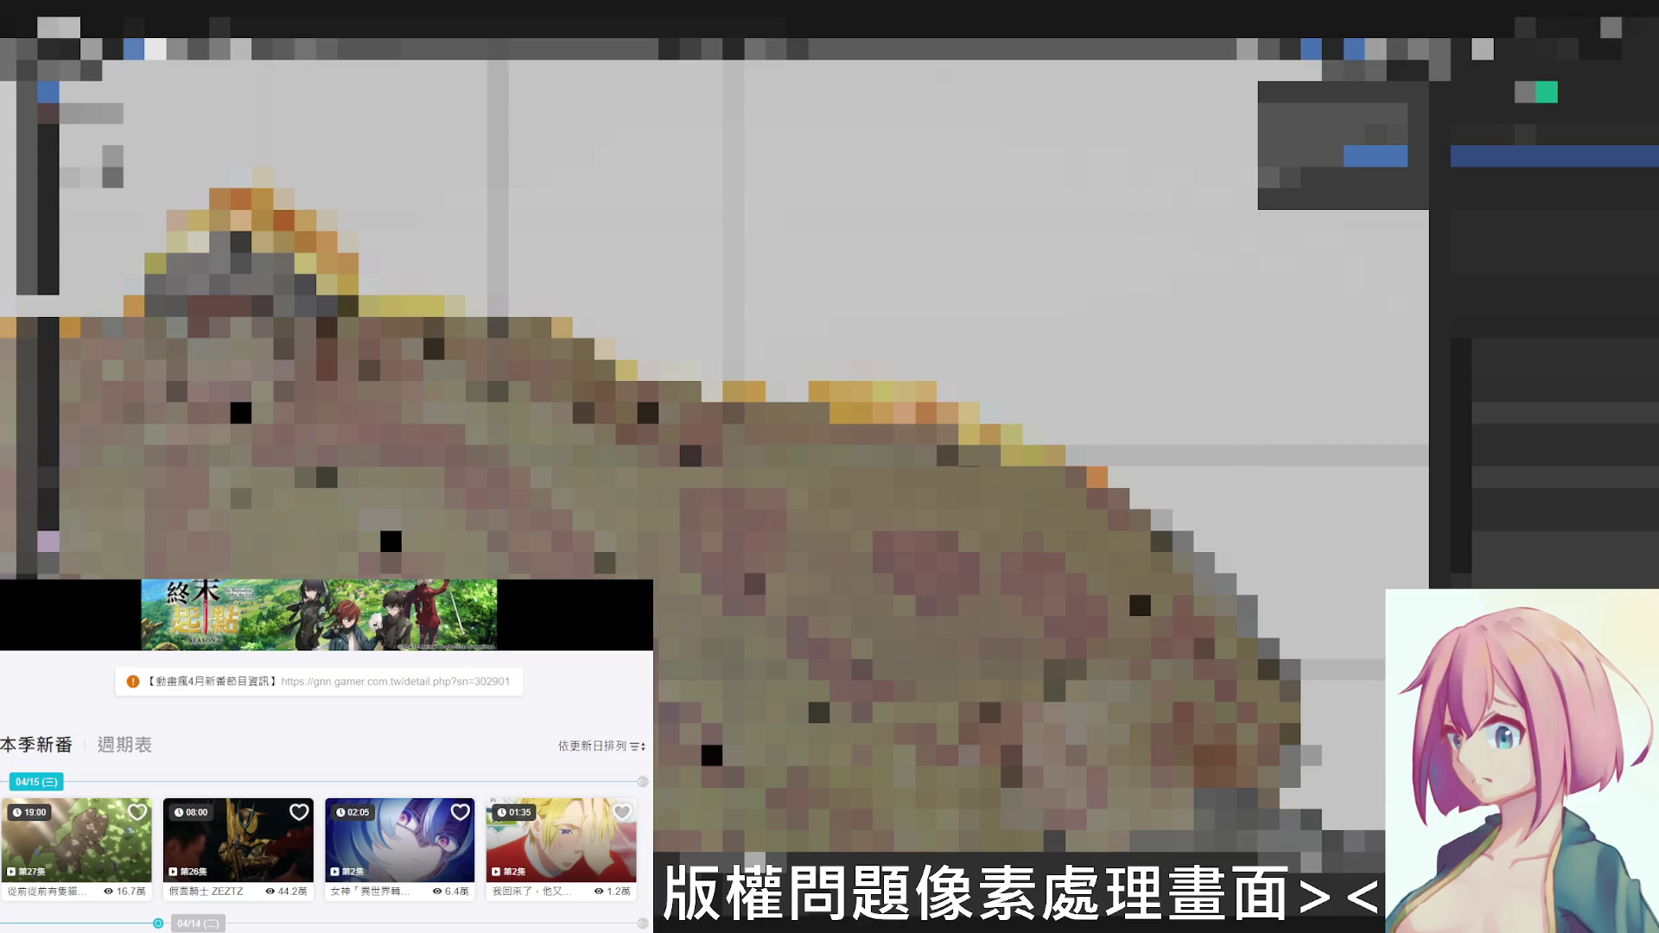
scroll(744, 432, "down", 3)
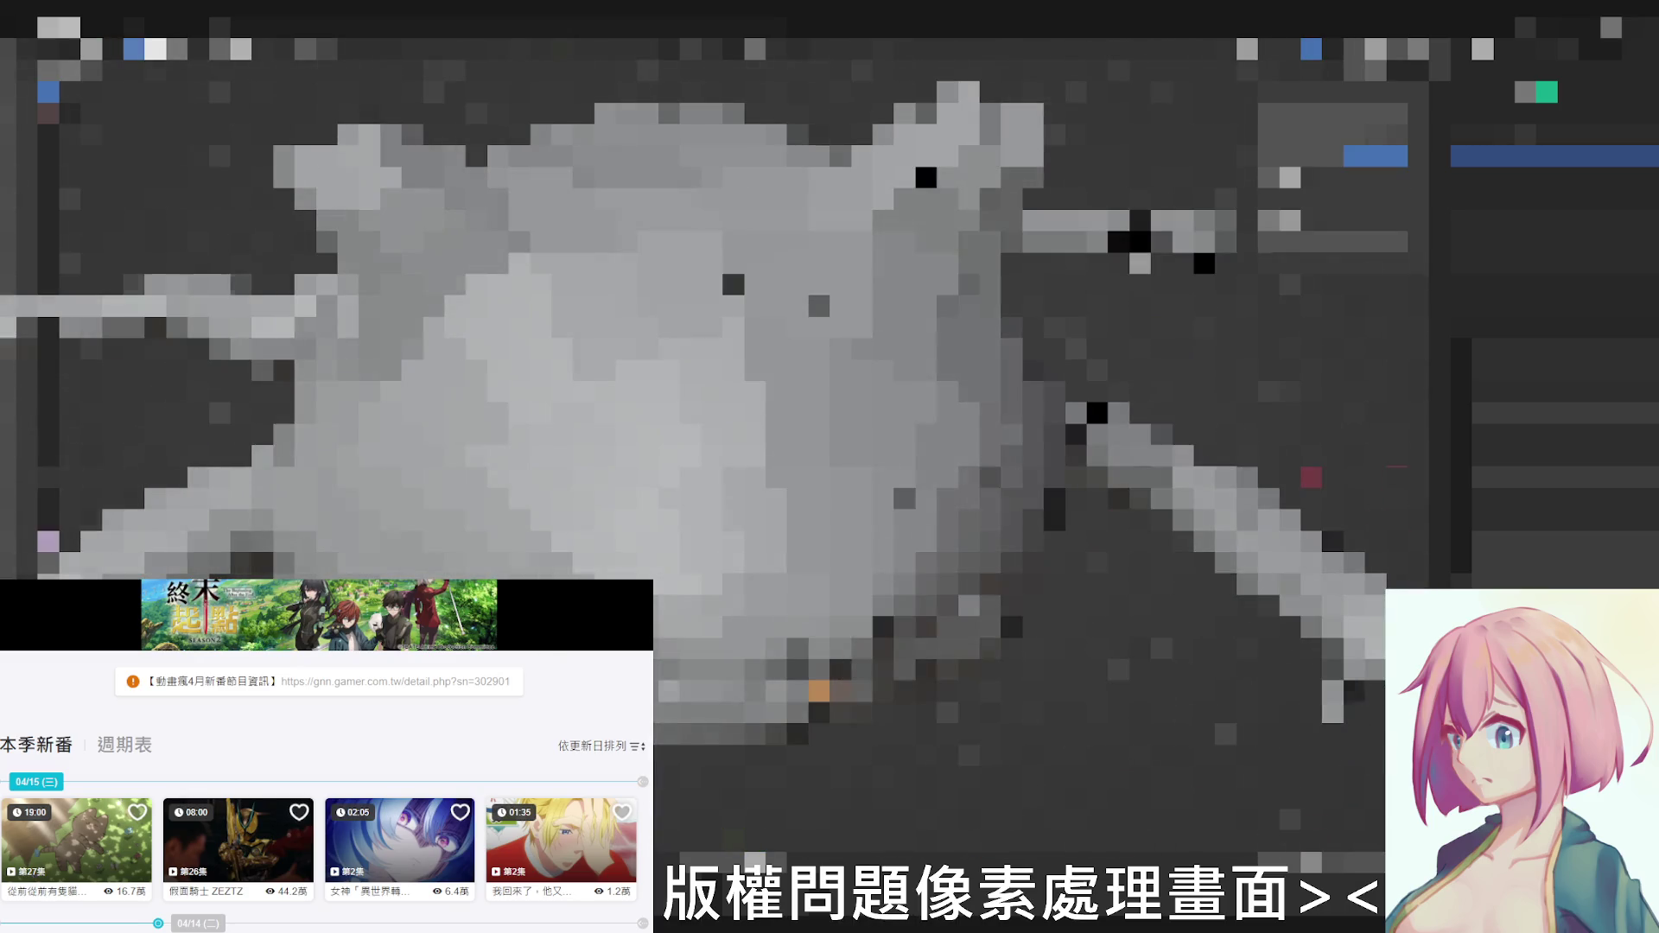
key("Escape")
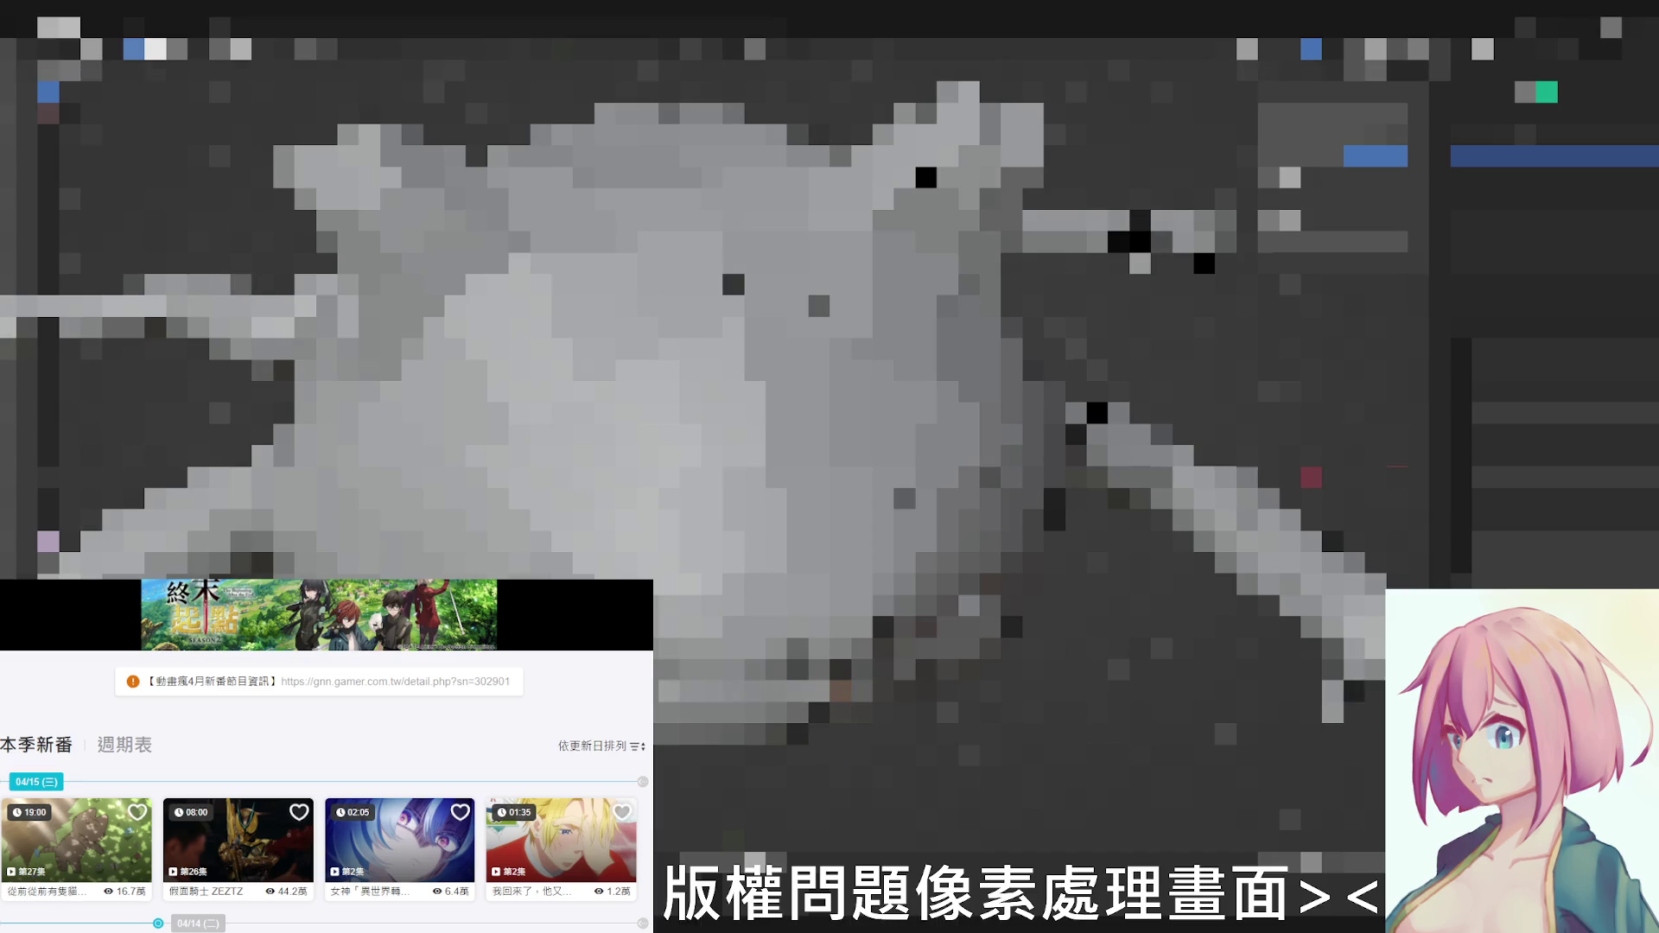